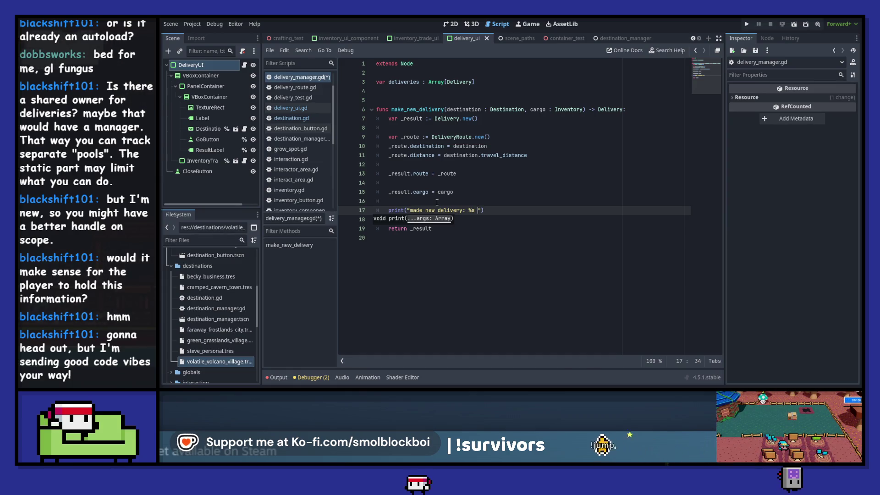
Step: Reword the print message to "made new delivery to %s that will take %f to complete"
key(BackSpace)
key(BackSpace)
key(BackSpace)
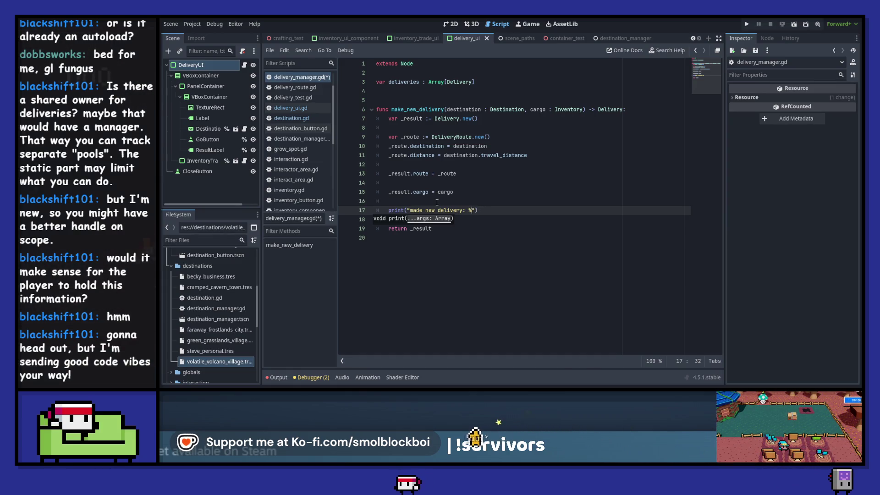
text(to %s that)
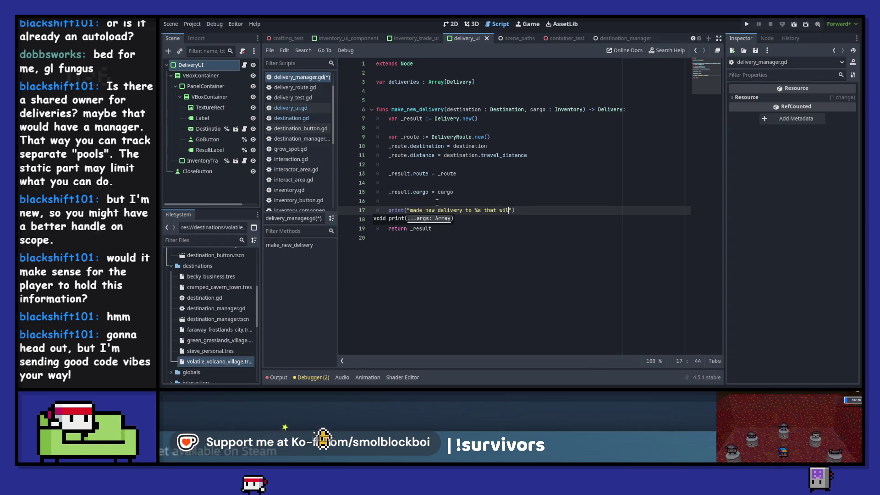
text(will take %)
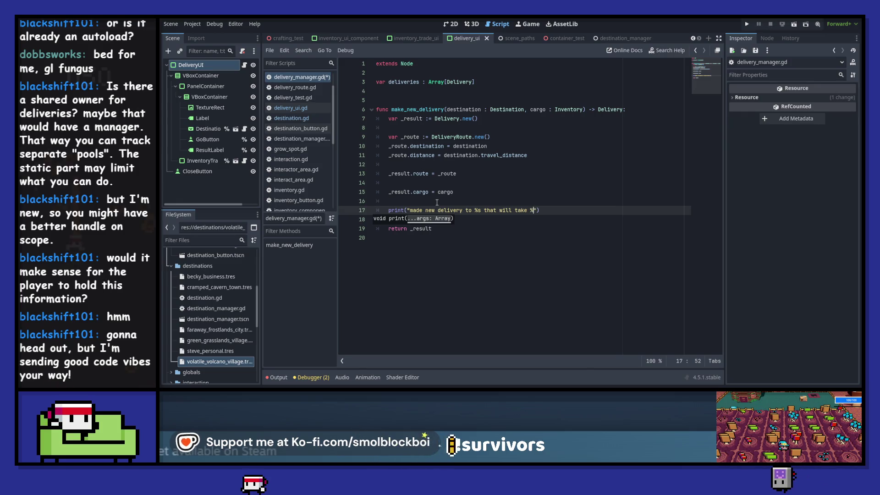
text(d)
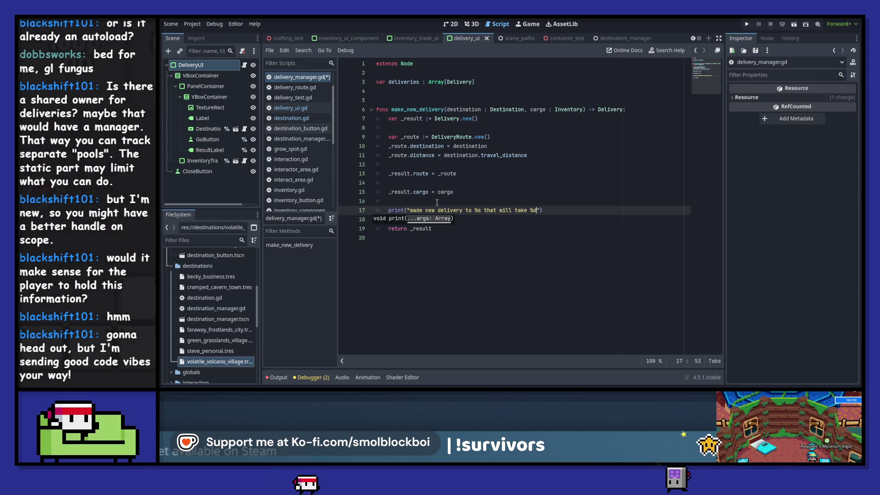
key(BackSpace)
text(f)
text( to completed)
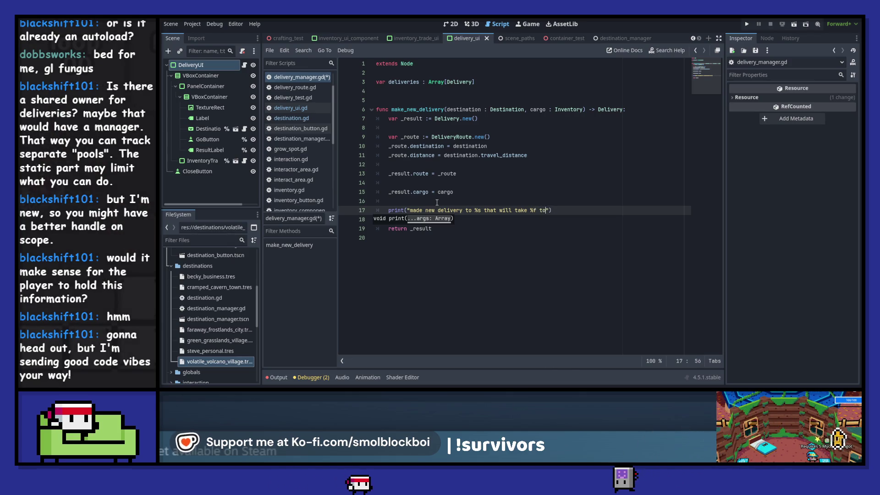
key(BackSpace)
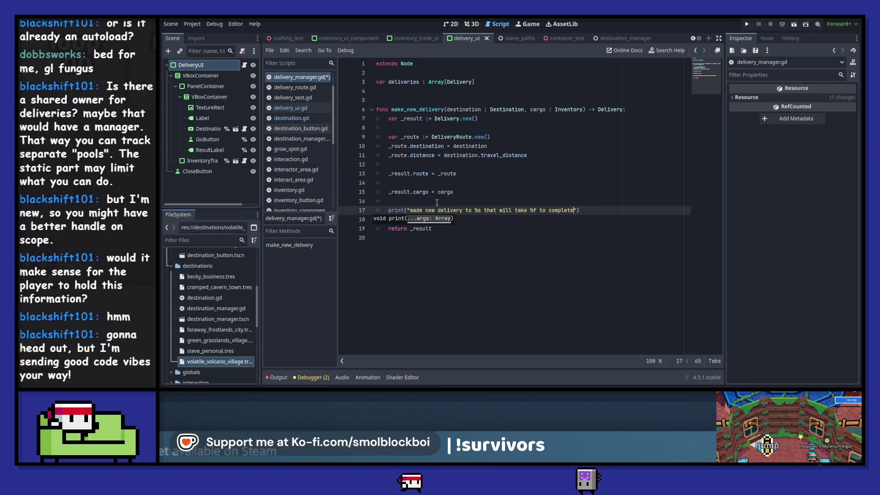
Step: Add destination.name as the format argument with autocomplete, broken onto its own line
text([)
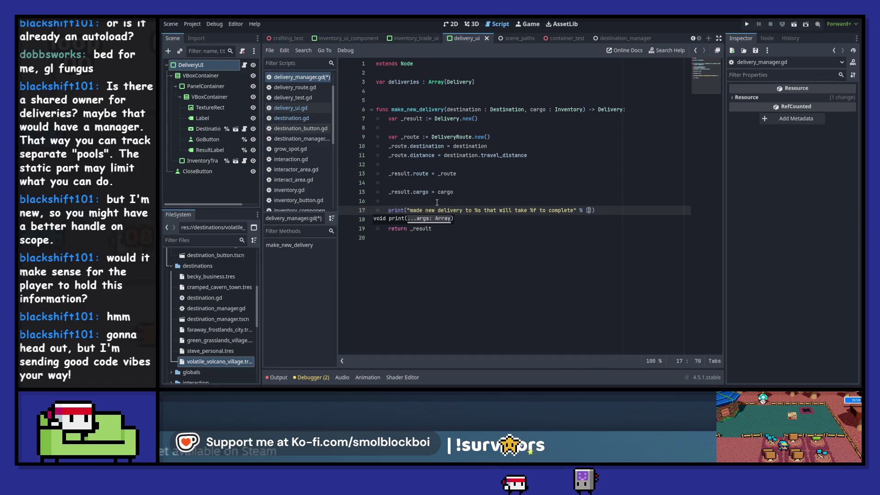
text(deliveries)
key(ctrl+shift+Left)
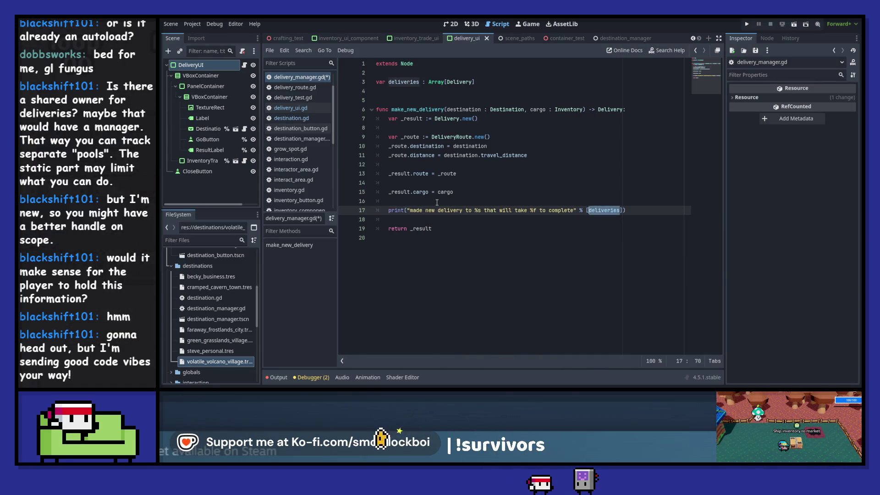
text(dest)
key(Return)
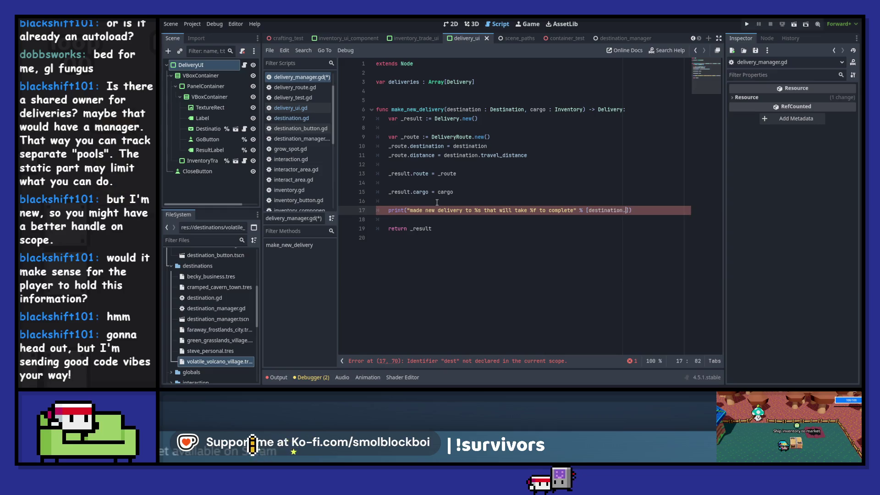
text(.)
key(Return)
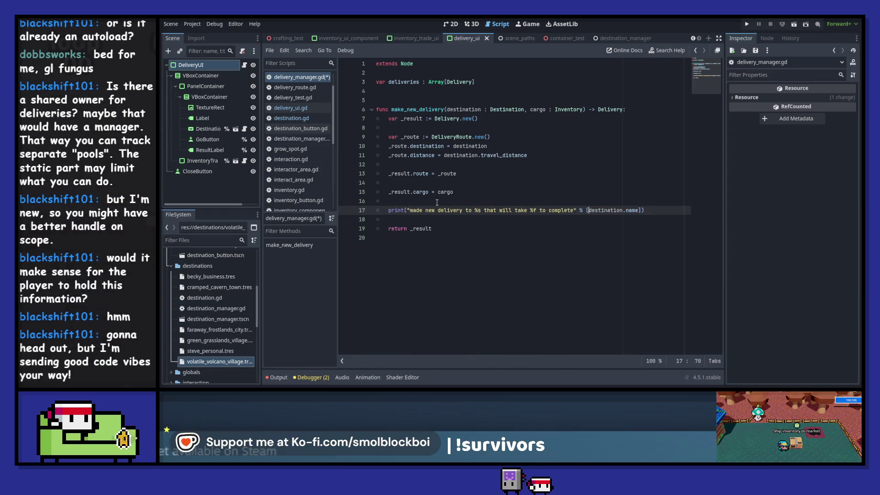
key(Return)
key(ctrl+Right)
Step: Put the closing brackets on separate lines and add destination.travel_distance as another argument
key(Return)
key(Right)
key(Return)
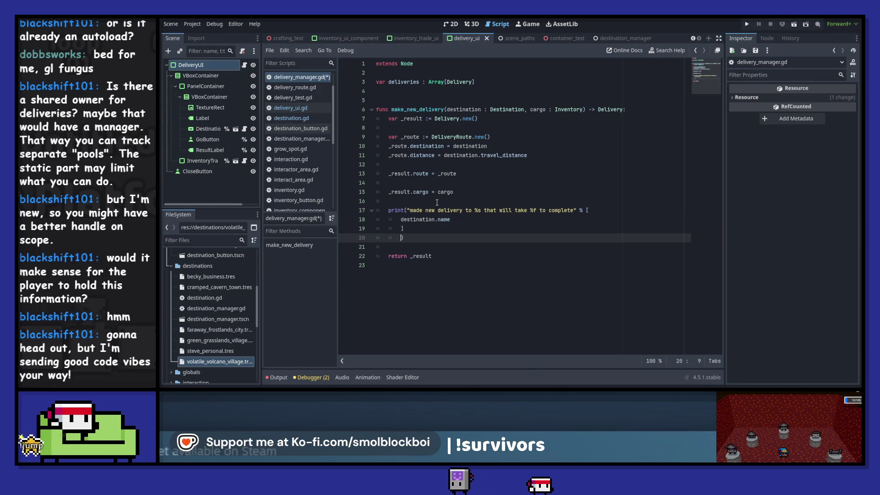
key(Up)
key(Up)
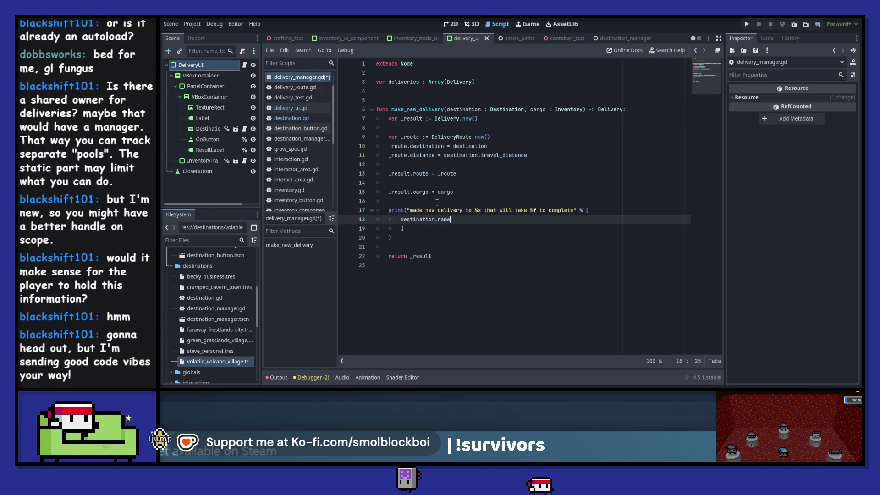
key(End)
text(,)
key(Return)
text(des)
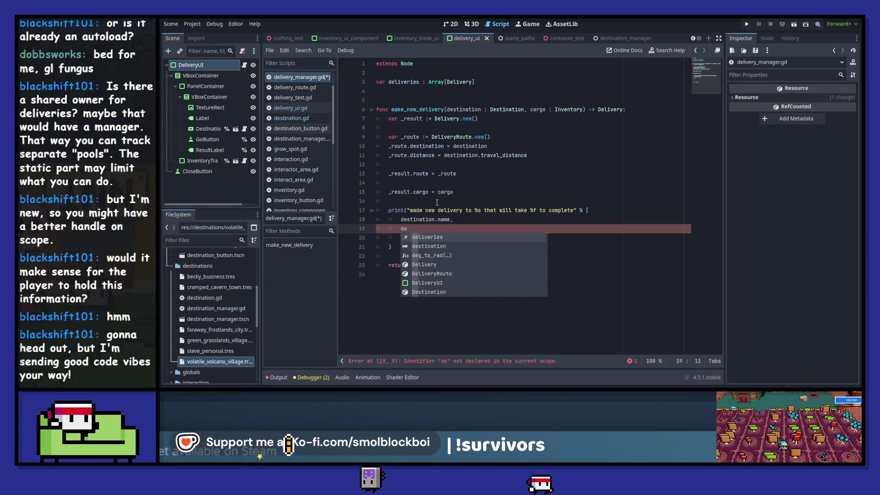
key(Escape)
text(tination.)
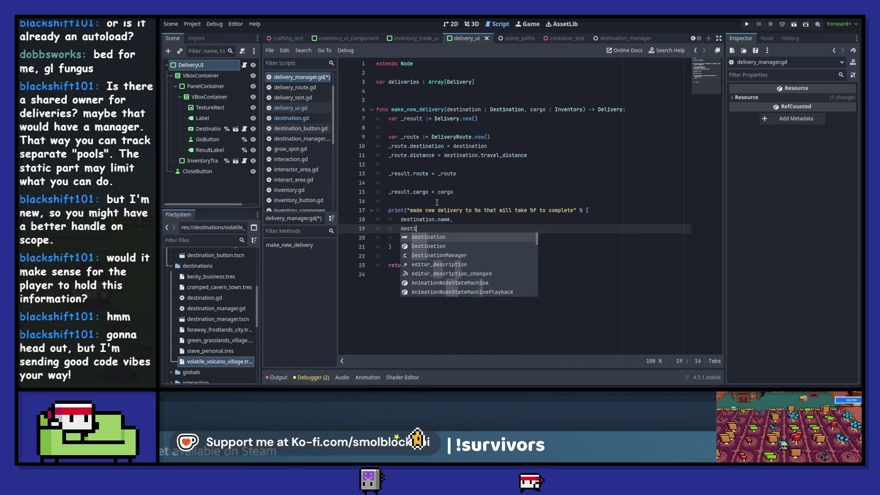
key(Down)
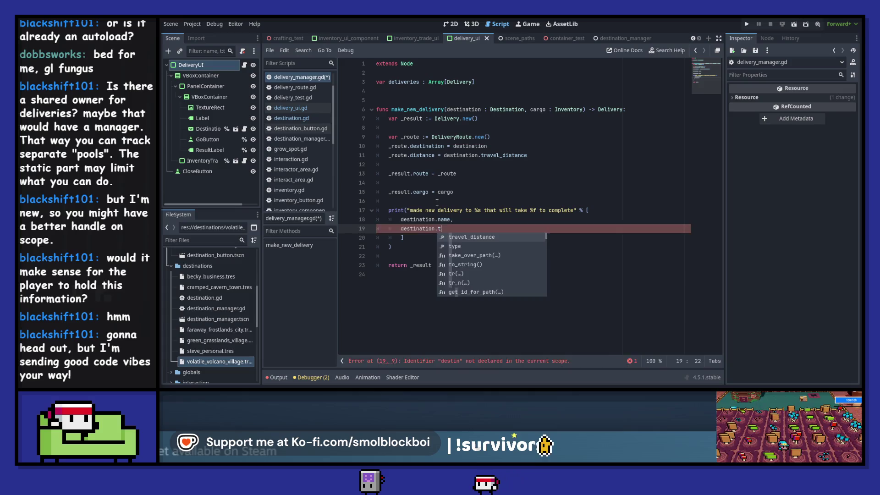
key(Return)
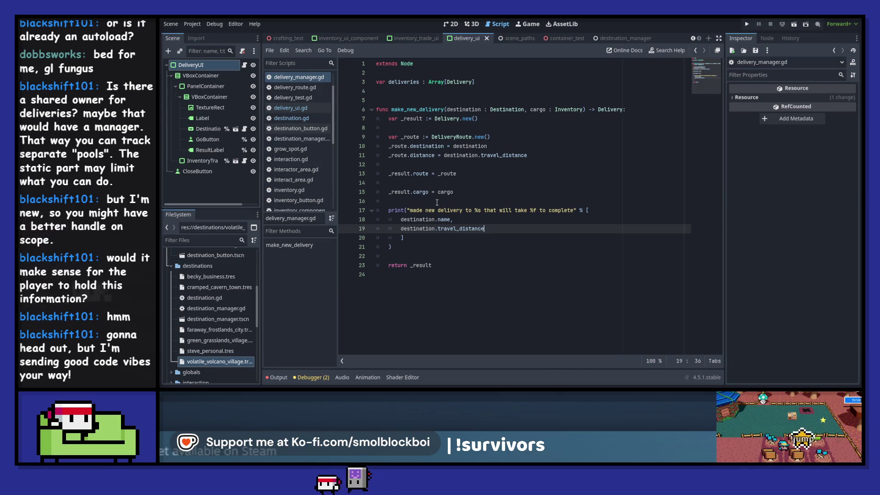
Step: Insert "of %s" before "to" in the message and start a cargo argument line above destination.name
key(Up)
key(Up)
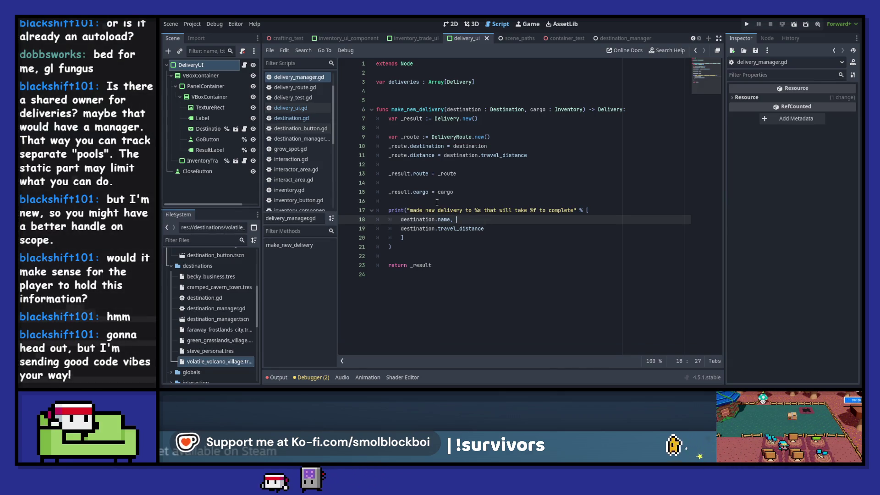
key(ctrl+Left)
key(ctrl+Left)
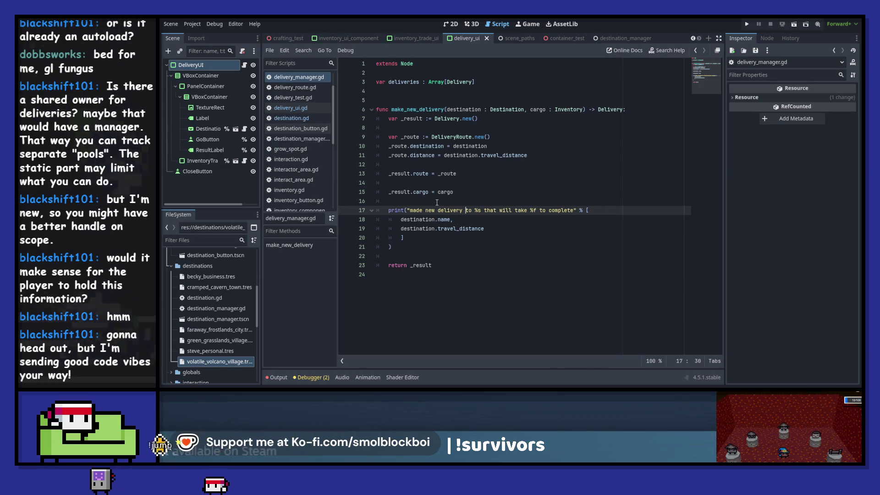
text(of %s)
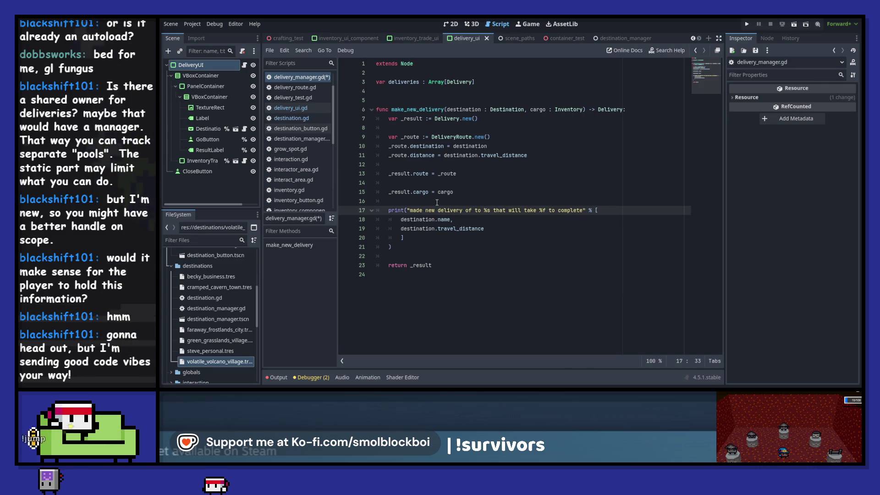
key(End)
key(Return)
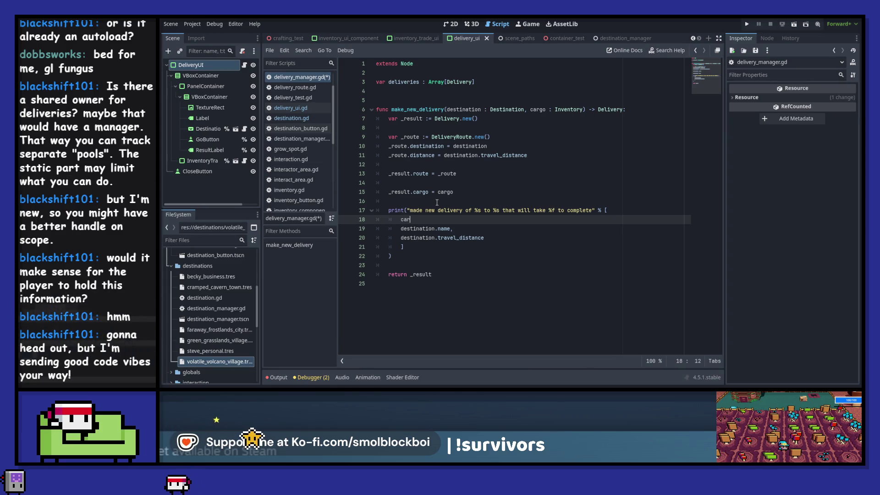
text(go.)
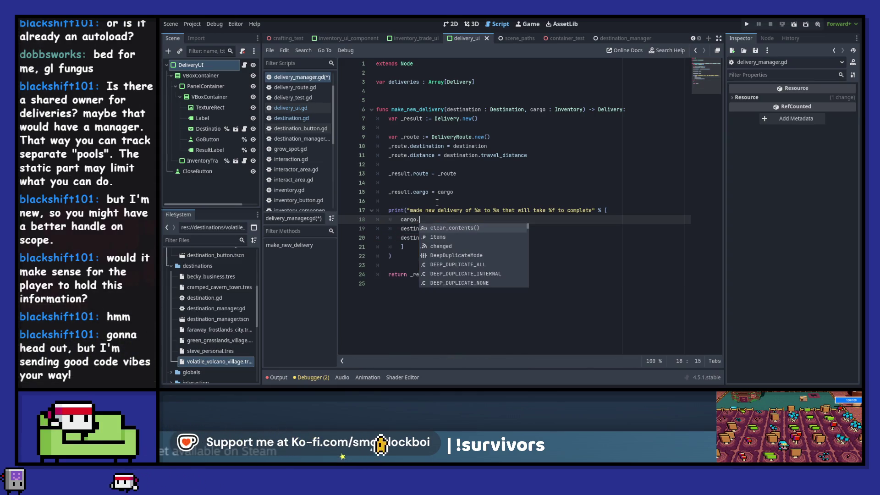
Step: In inventory_component.gd, search the whole project for read_inventory_contents
ctrl+click(567, 109)
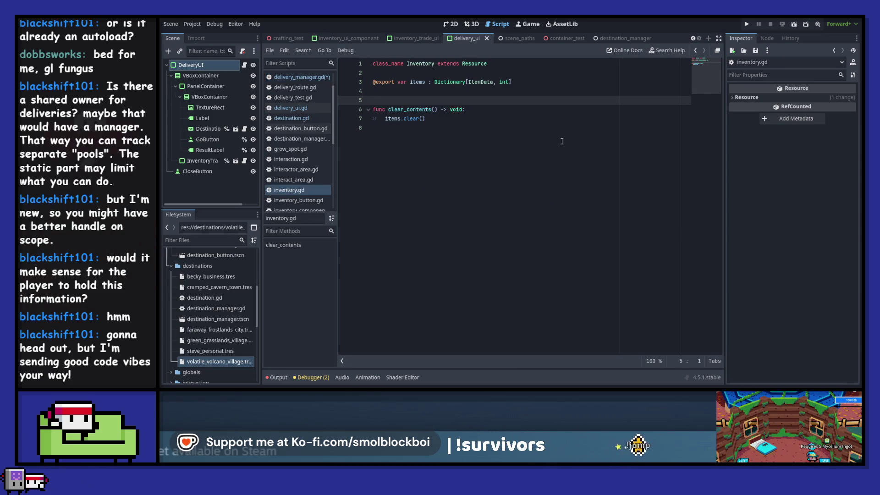
click(327, 77)
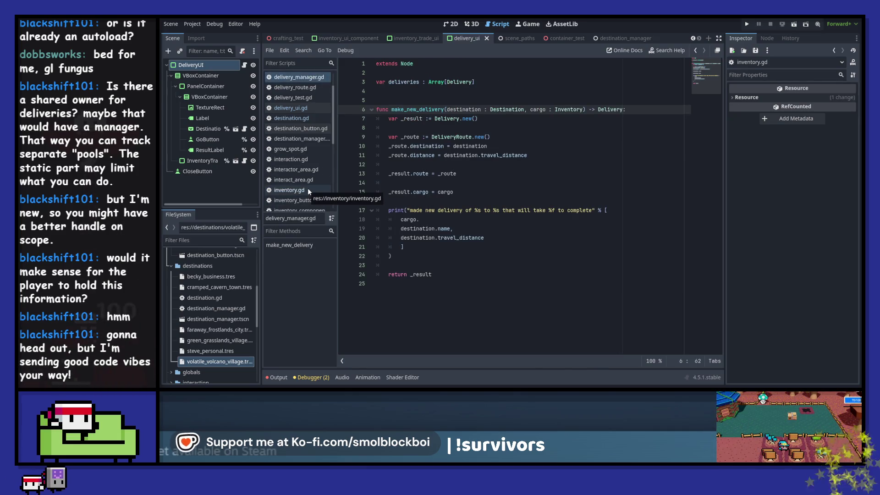
scroll(307, 189, down, 3)
click(308, 137)
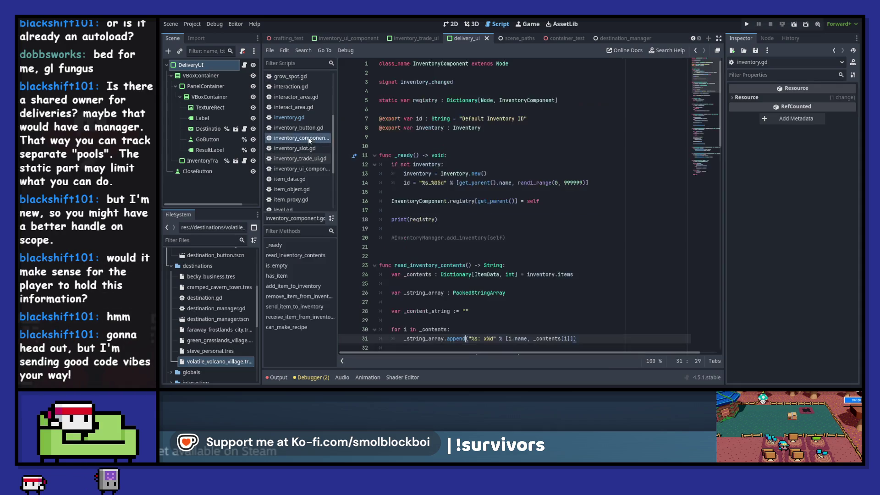
scroll(502, 155, down, 2)
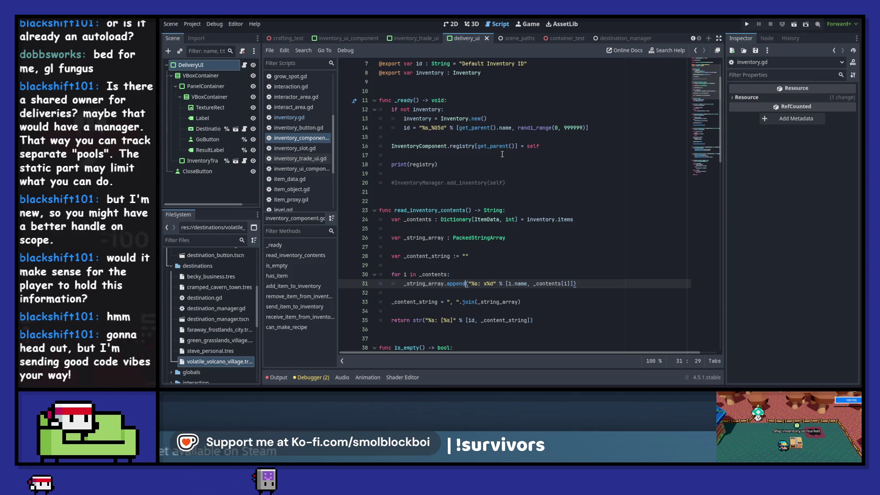
double_click(426, 210)
key(ctrl+shift+f)
click(523, 243)
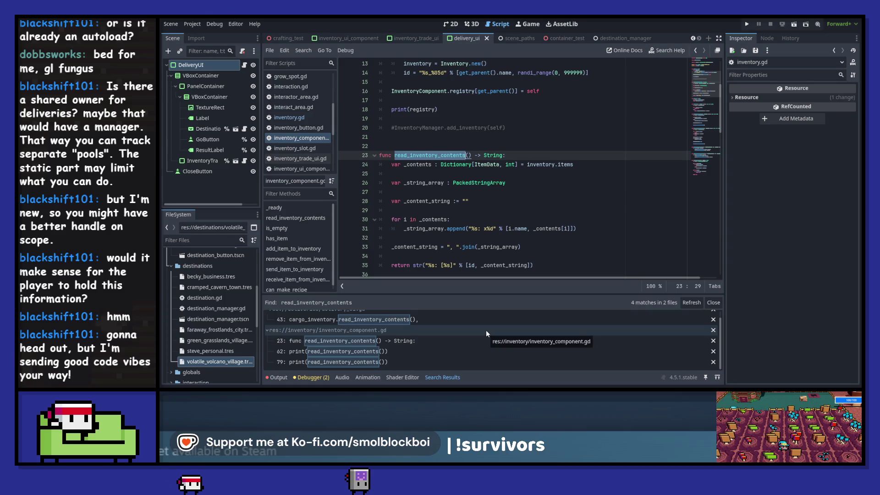
Step: Select the whole read_inventory_contents function and switch to inventory.gd
scroll(487, 333, up, 1)
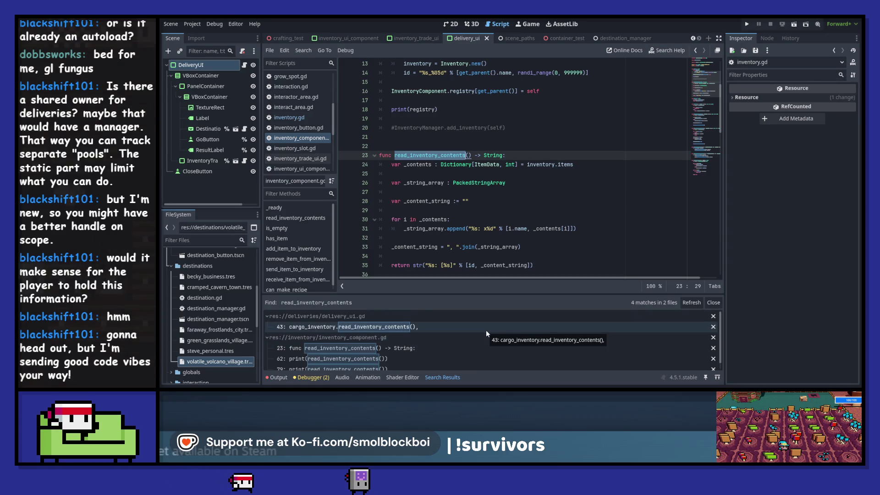
scroll(479, 229, down, 1)
mouse_move(551, 238)
mouse_down()
mouse_move(504, 236)
mouse_move(412, 137)
mouse_move(379, 128)
mouse_up()
key(ctrl+c)
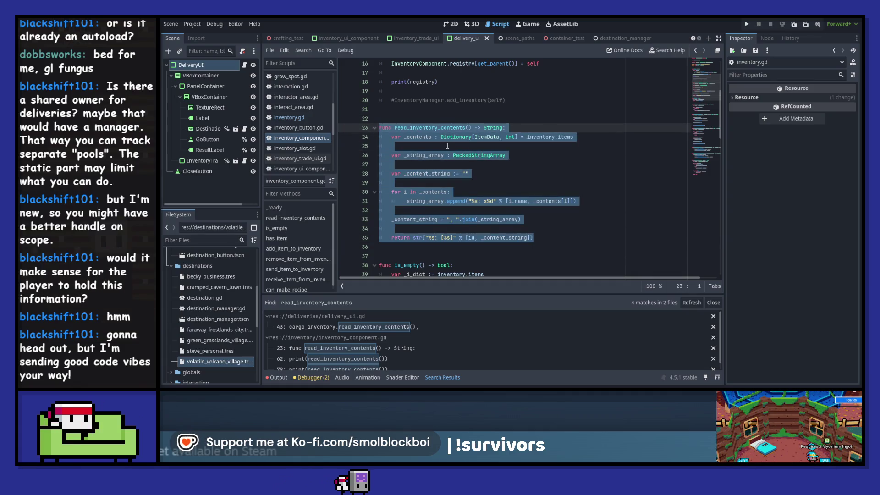
click(282, 118)
click(475, 160)
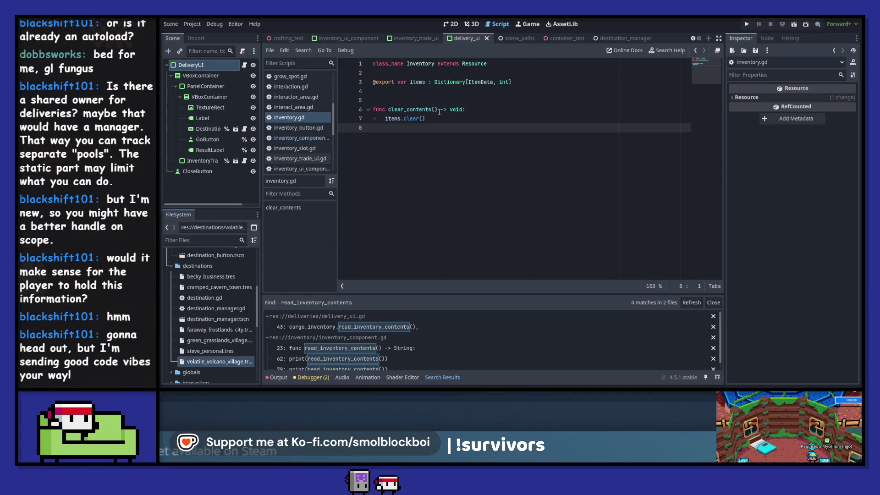
Step: Paste read_inventory_contents into inventory.gd, using items instead of inventory.items, with blank lines around it
click(431, 101)
key(ctrl+v)
click(436, 220)
key(Return)
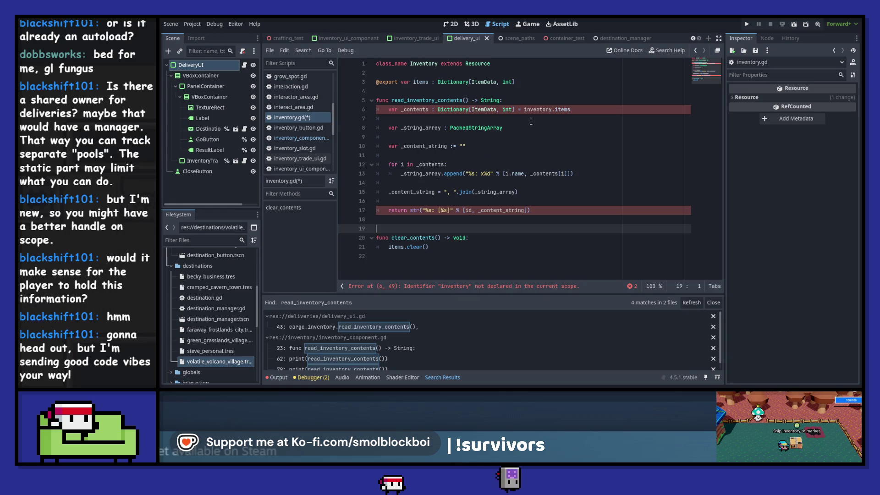
click(548, 109)
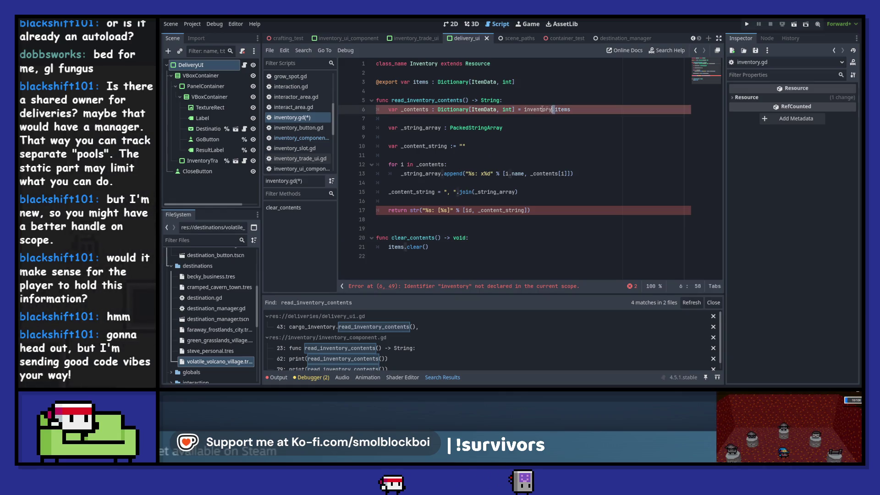
click(519, 91)
key(Return)
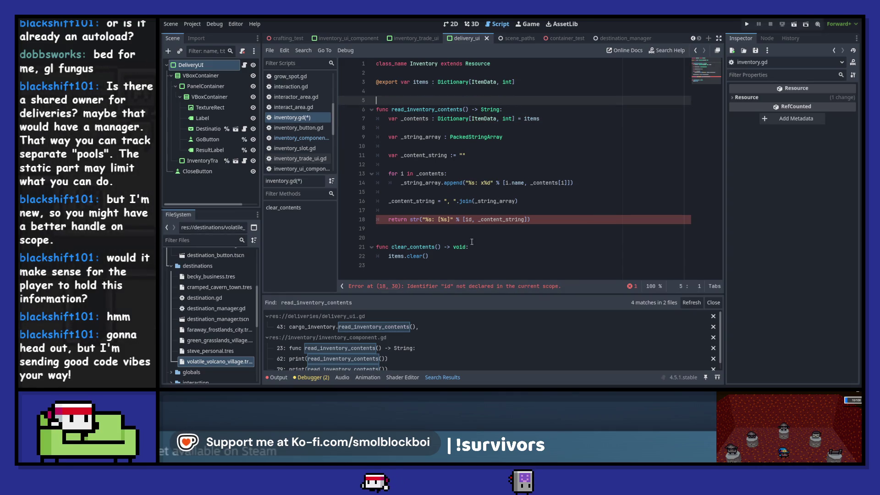
Step: Drop the id from the return so it returns str("[%s]" % _content_string)
click(464, 219)
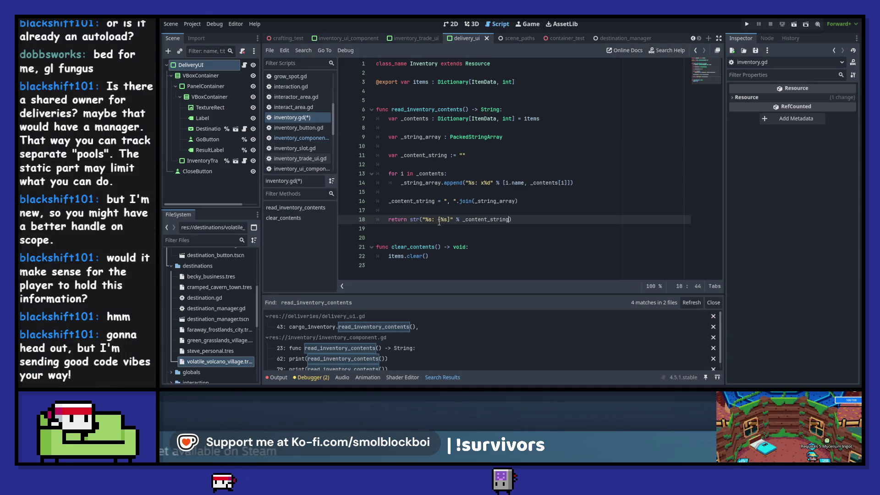
key(BackSpace)
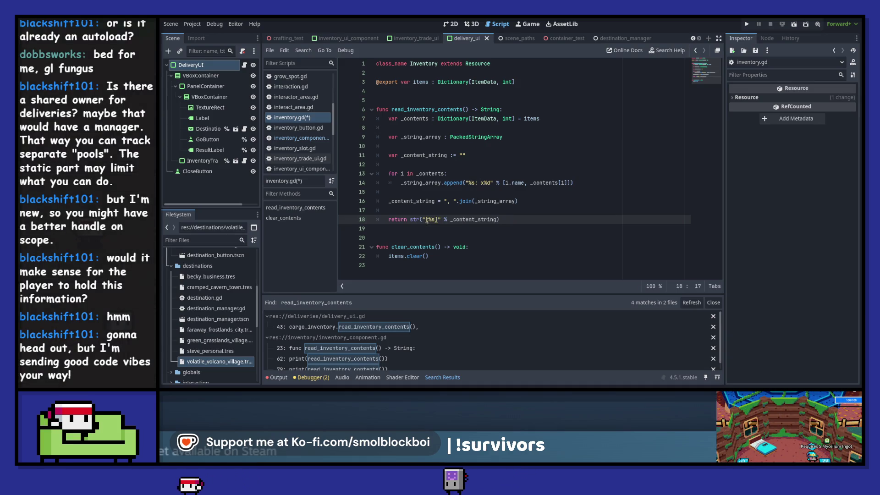
key(Delete)
key(Right)
key(Right)
key(Delete)
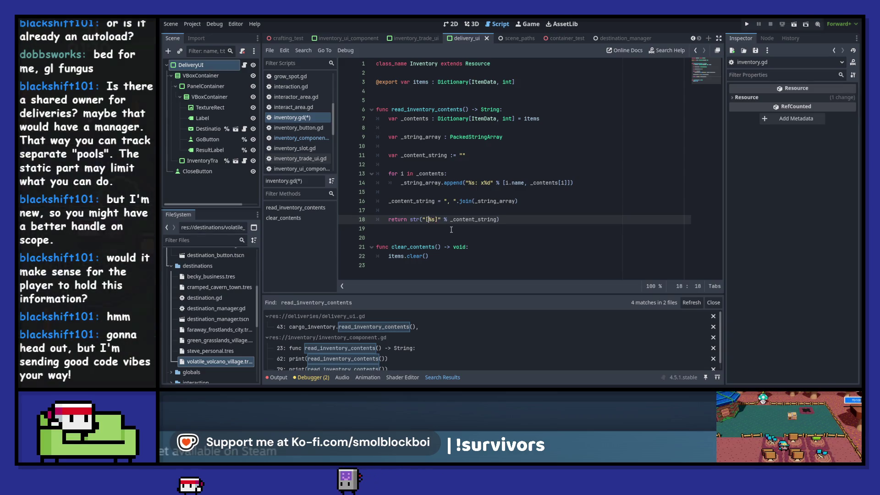
click(301, 138)
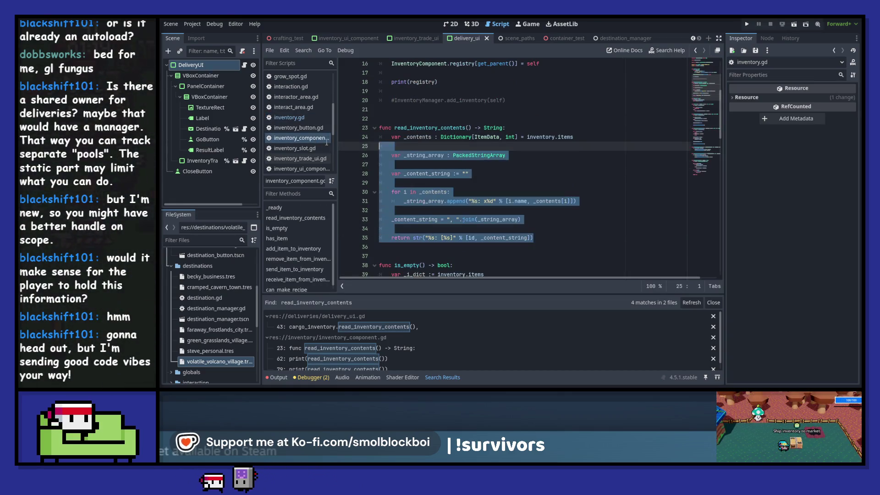
Step: Delete the component's read_inventory_contents and make line 47 print inventory.read_inventory_contents()
key(BackSpace)
key(BackSpace)
key(BackSpace)
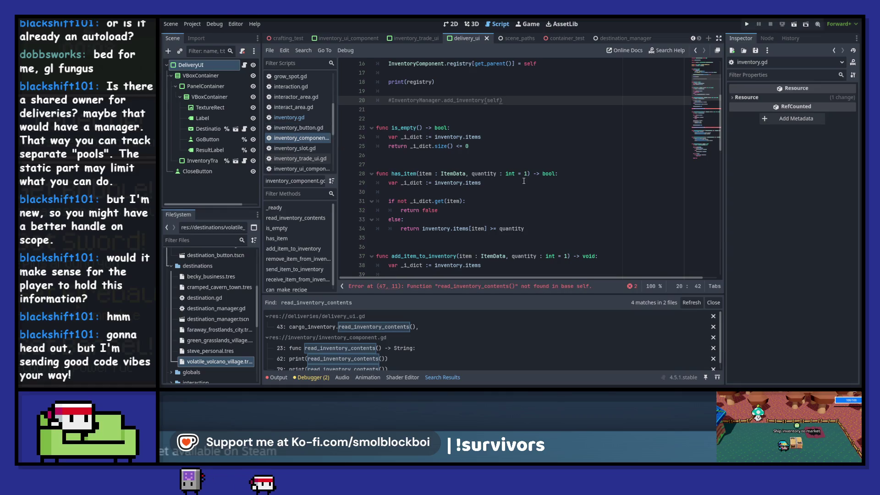
click(533, 287)
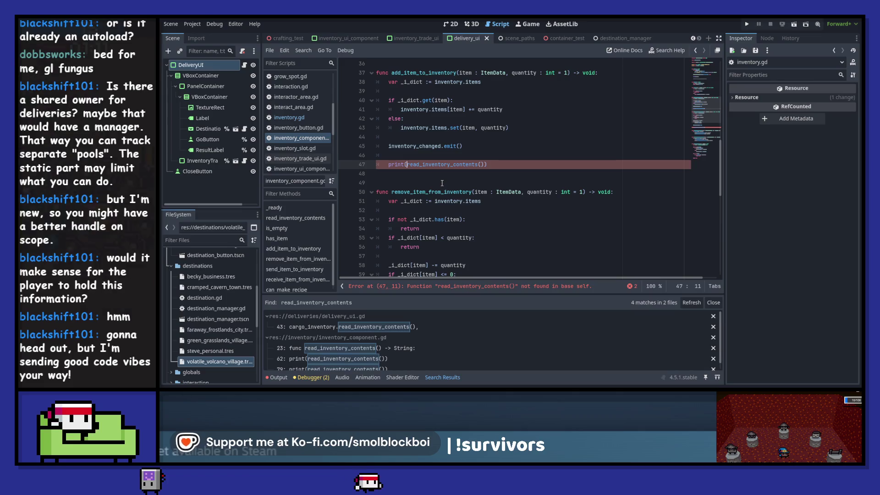
text(inventory)
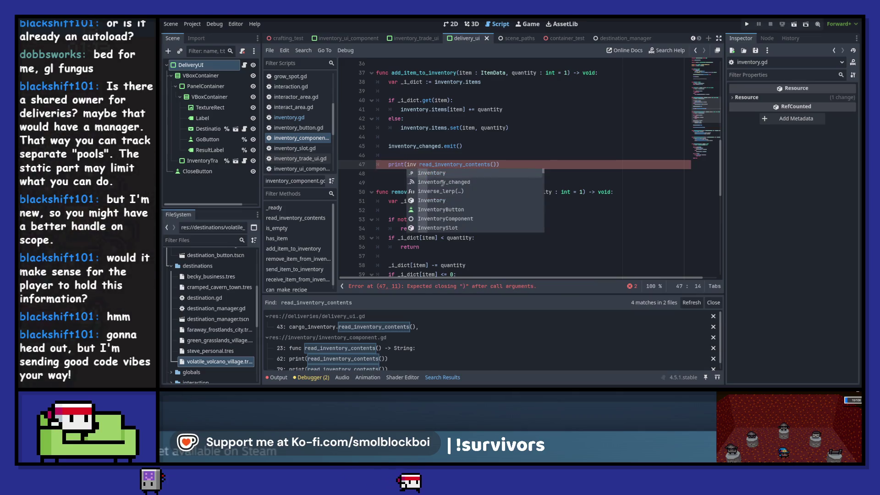
text(.)
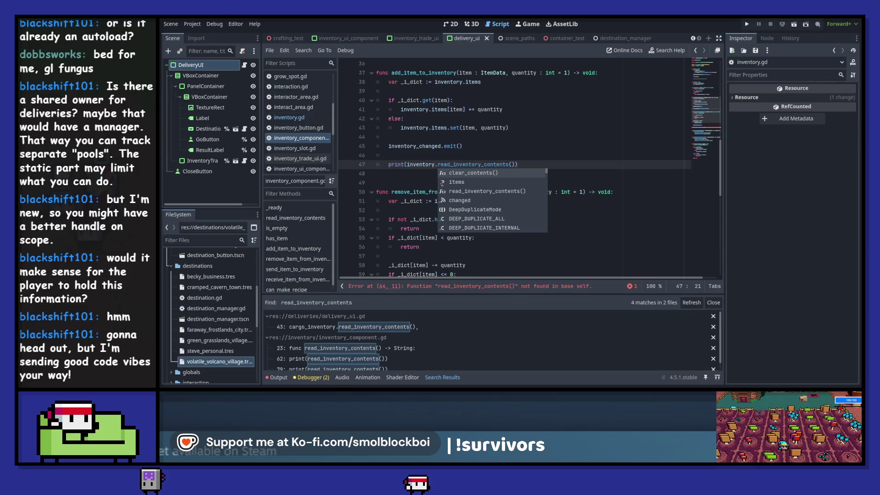
drag(520, 164, 390, 165)
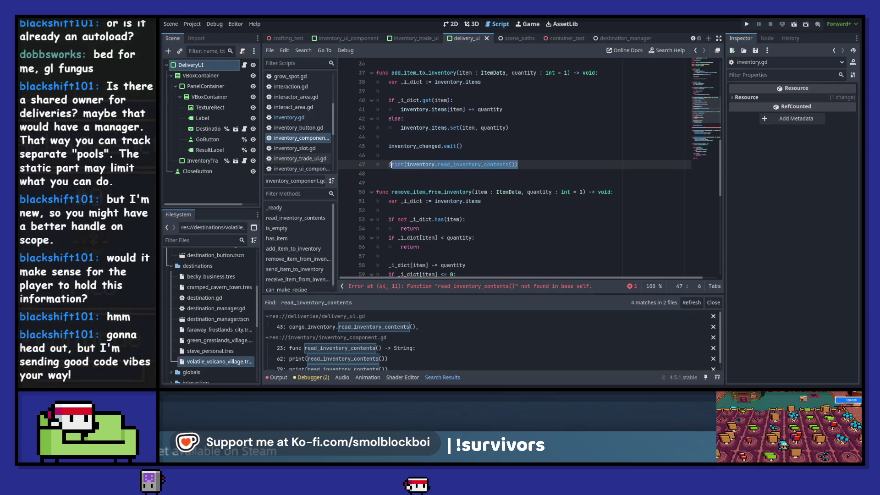
Step: Replace the broken print call on line 64 with the corrected inventory.read_inventory_contents() version
click(456, 287)
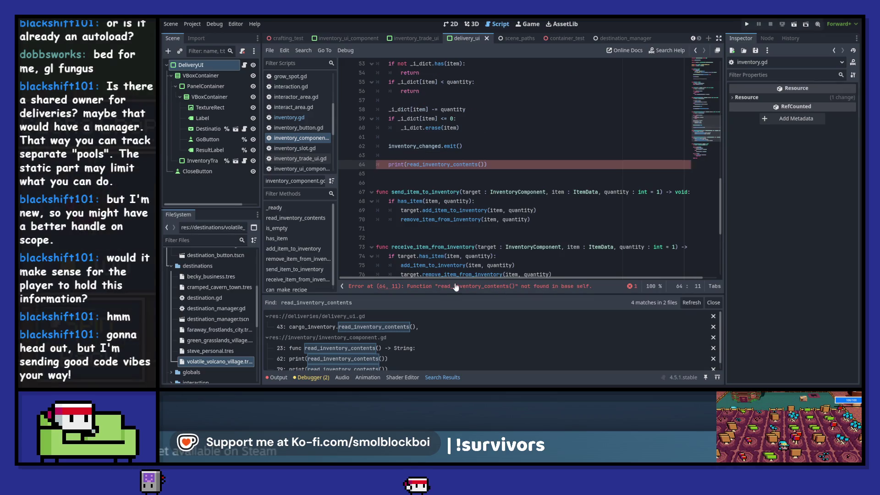
click(496, 165)
text(print(inventory.read_inventory_contents()))
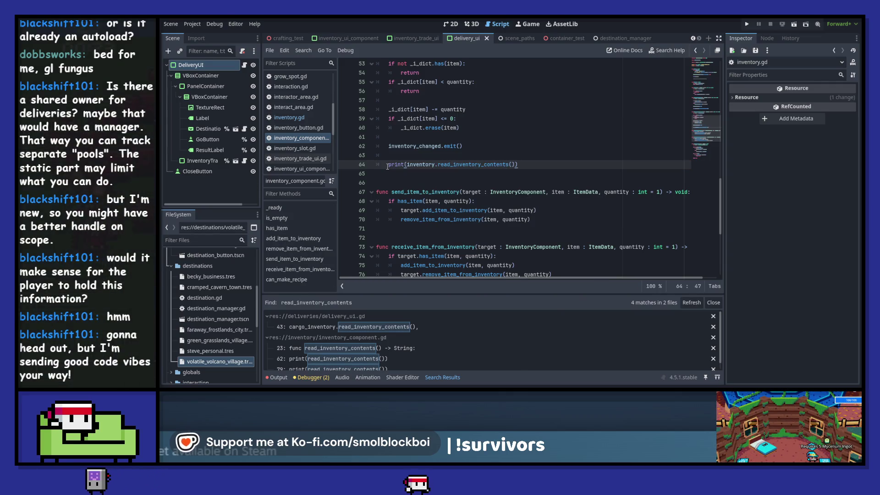
click(304, 118)
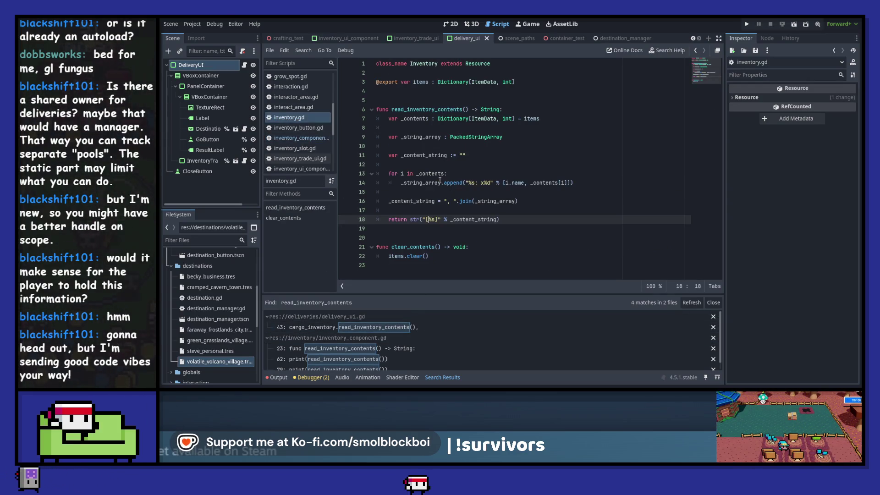
Step: Make make_new_delivery print cargo.read_inventory_contents() on line 18, then run the game with F5
click(244, 65)
ctrl+click(452, 183)
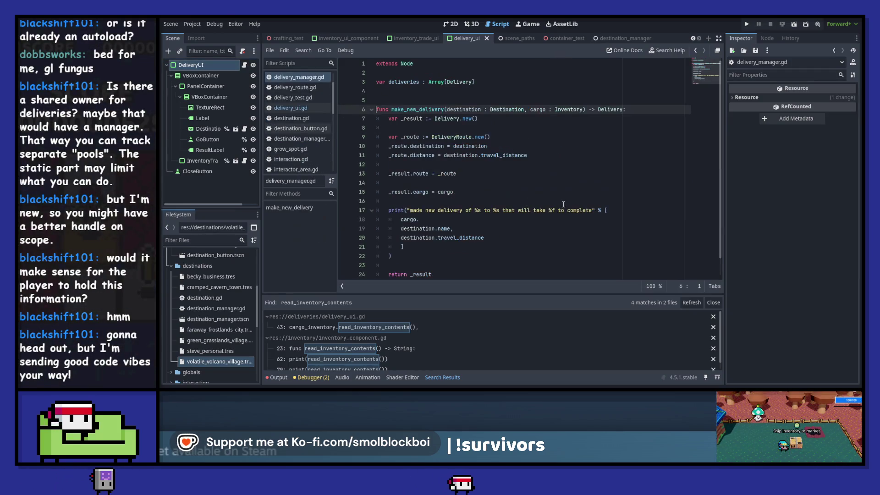
click(437, 204)
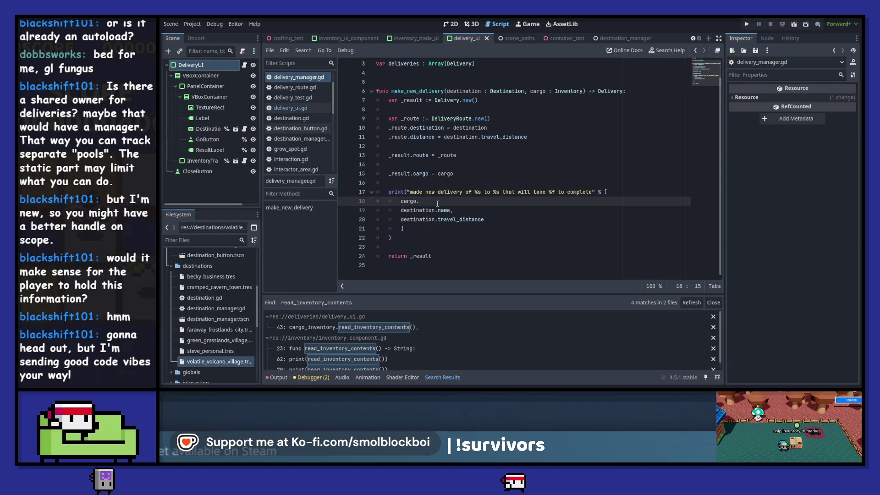
text(read)
key(Return)
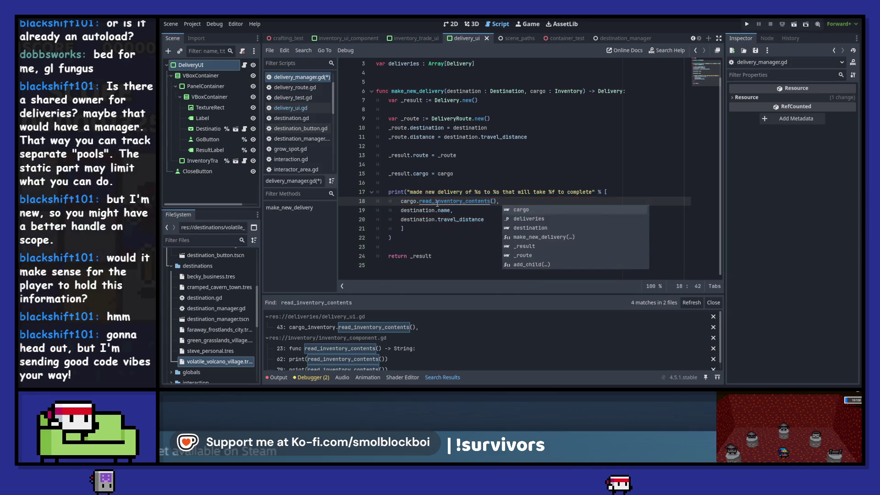
key(F5)
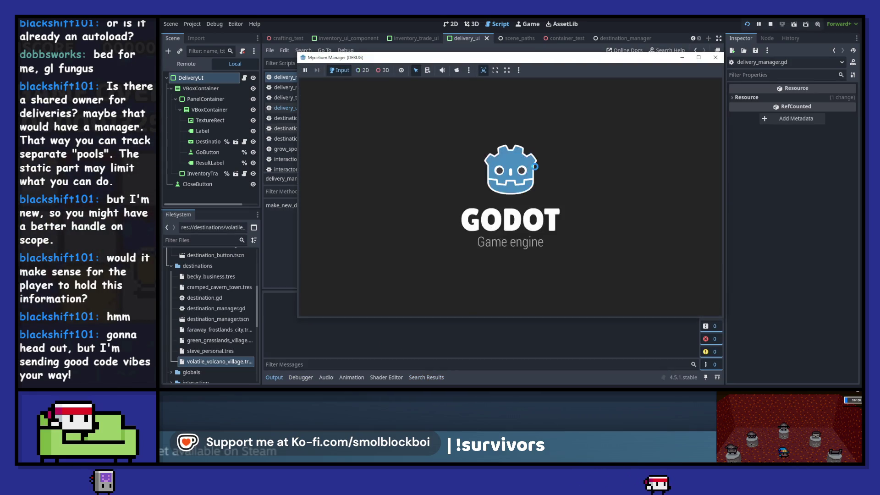
Step: Collect mushrooms, open the delivery screen at the station, then close it and stop the game
key(s)
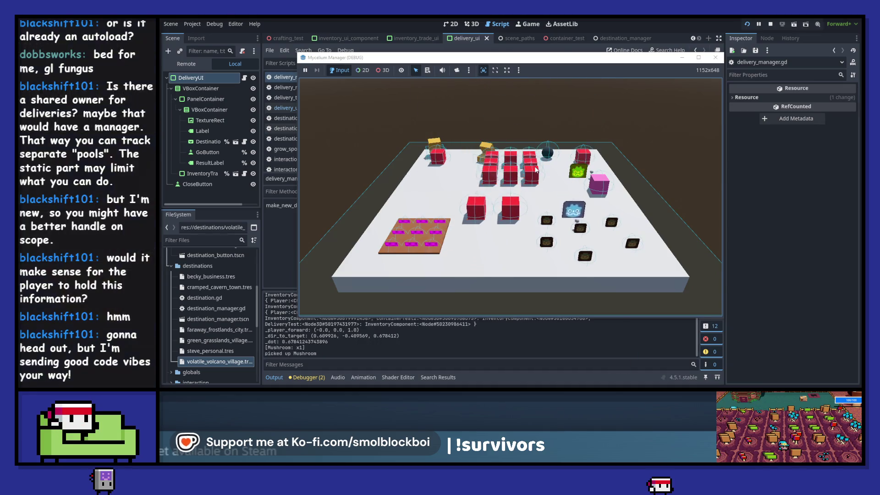
key(e)
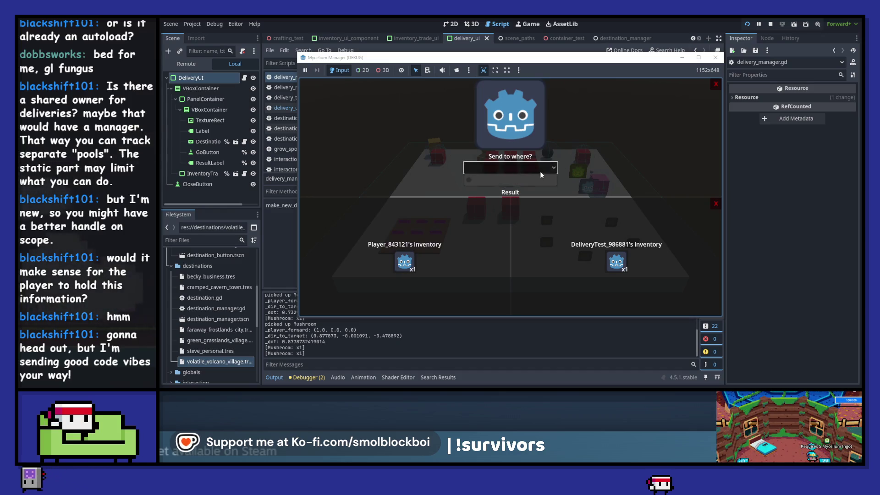
click(714, 86)
click(715, 57)
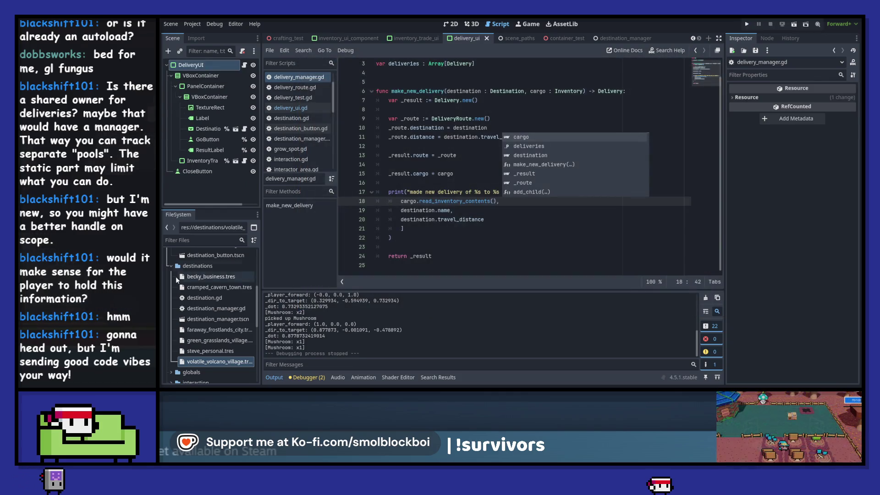
Step: Size the Destinations array to 6, drag in becky_business through volatile_volcano_village, and run
double_click(228, 320)
drag(848, 112, 870, 111)
mouse_move(210, 276)
mouse_down()
mouse_move(504, 188)
mouse_move(808, 124)
mouse_up()
mouse_move(233, 288)
mouse_down()
mouse_move(604, 220)
mouse_move(629, 204)
mouse_move(806, 156)
mouse_move(816, 142)
mouse_up()
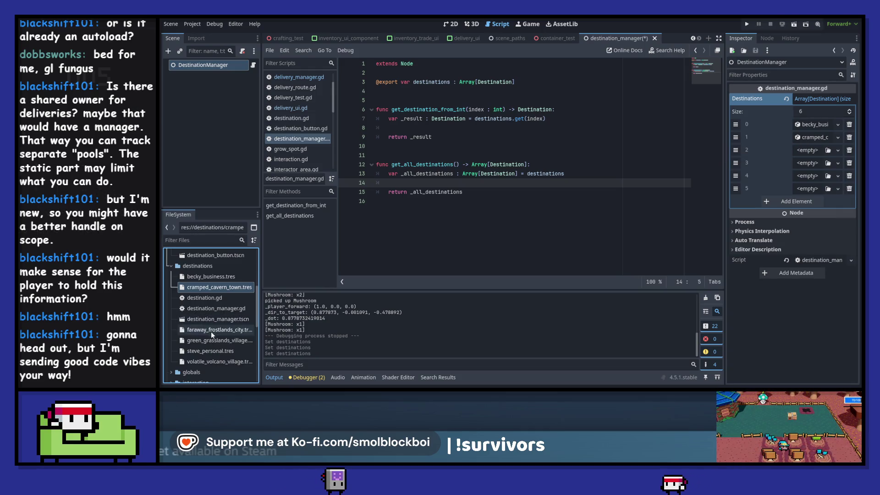
mouse_move(214, 330)
mouse_down()
mouse_move(766, 177)
mouse_move(809, 150)
mouse_up()
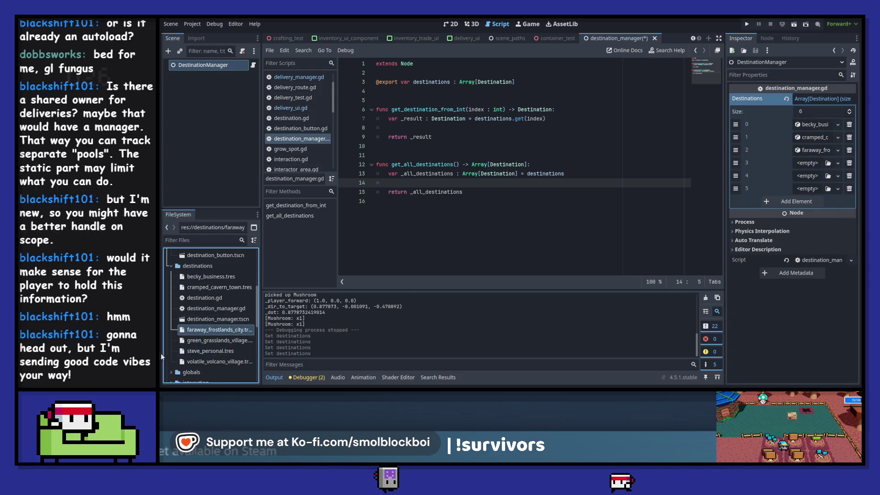
mouse_move(215, 341)
mouse_down()
mouse_move(809, 163)
mouse_move(438, 297)
mouse_move(809, 176)
mouse_up()
mouse_move(235, 362)
mouse_down()
mouse_move(339, 380)
mouse_move(812, 190)
mouse_up()
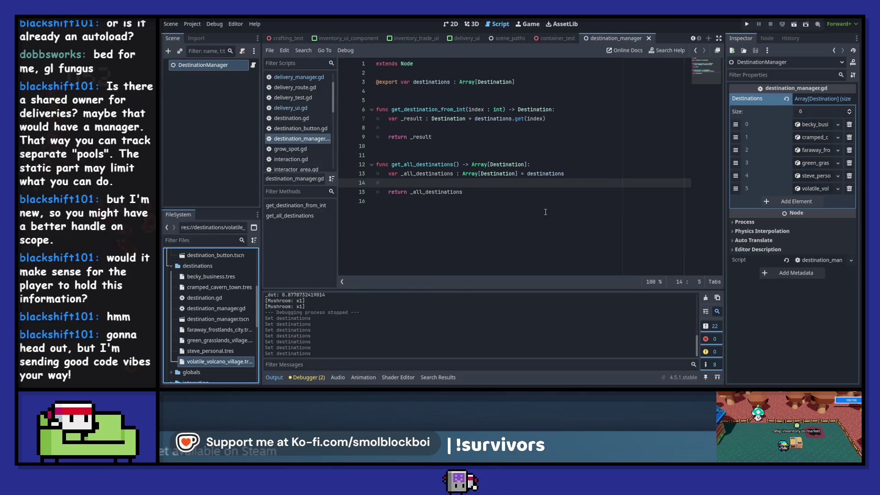
click(748, 24)
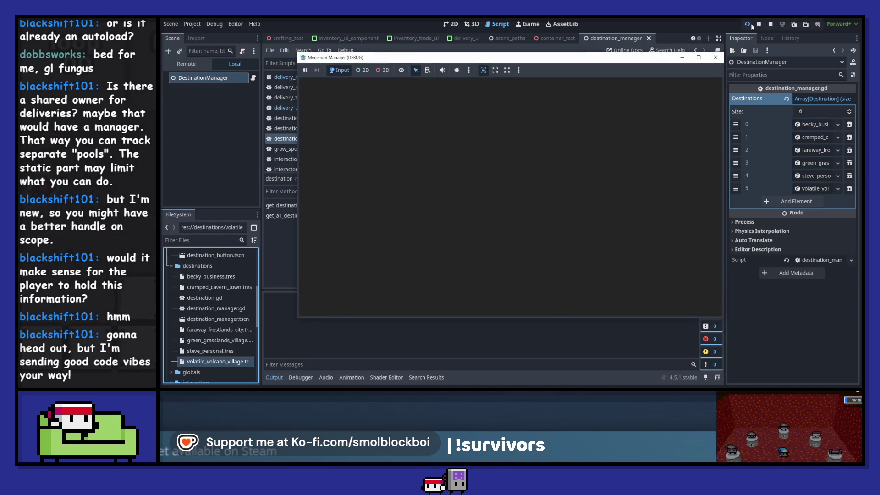
Step: Collect mushrooms and send a mushroom cargo to Cramped Cavern Town with GO!
key(s)
key(d)
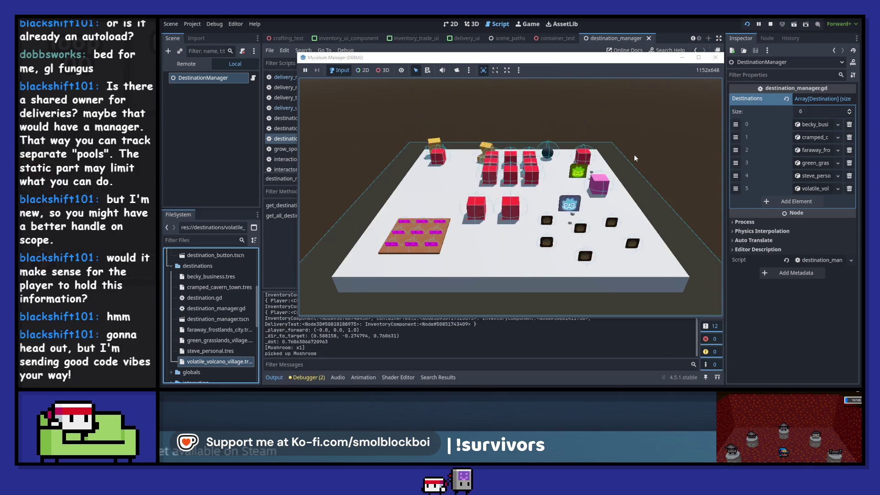
key(d)
key(e)
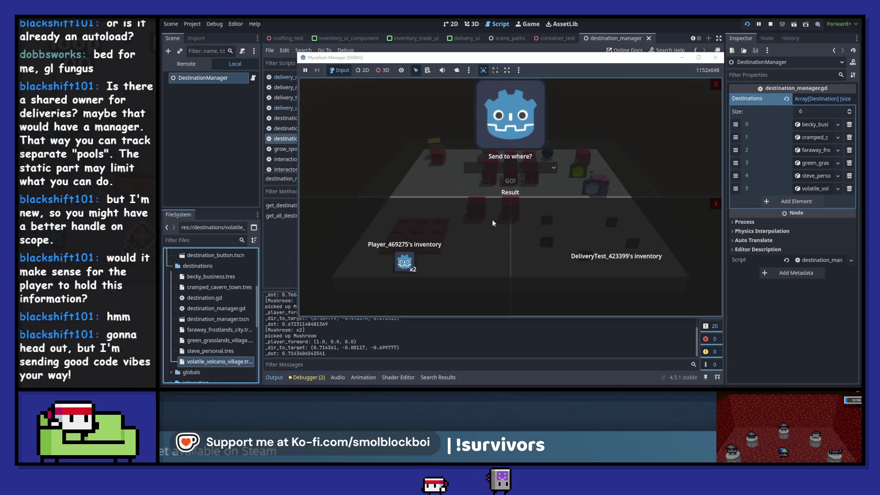
click(509, 168)
click(506, 200)
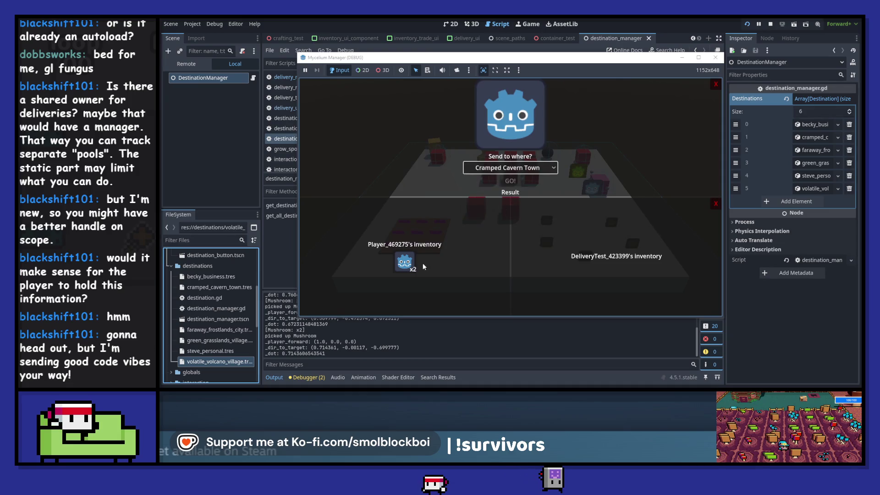
click(412, 265)
click(510, 181)
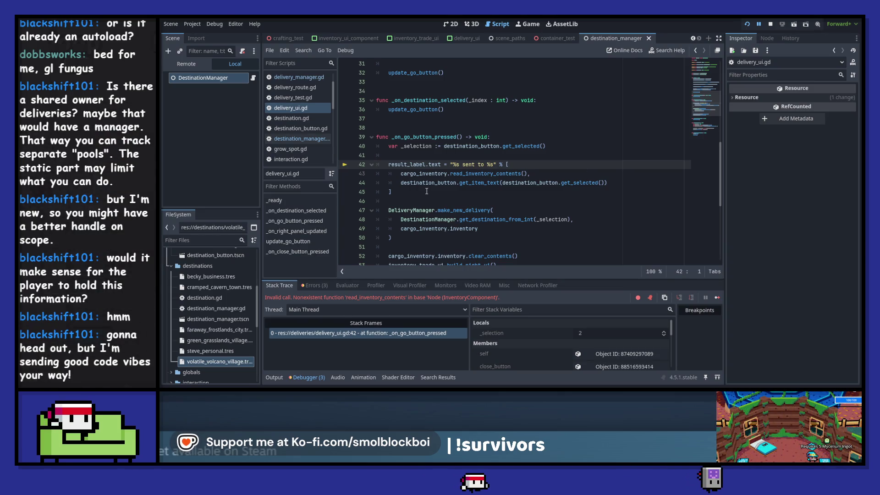
Step: Change line 43 to call cargo_inventory.inventory.read_inventory_contents()
click(449, 174)
text(invento)
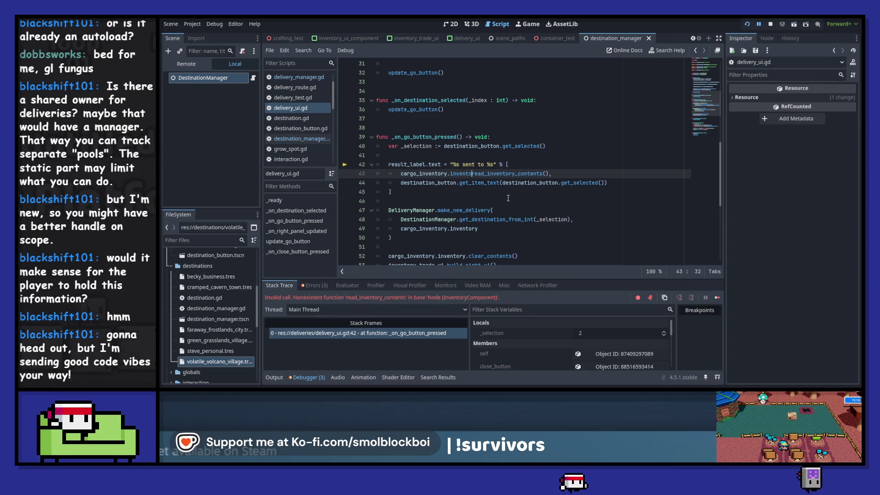
text(v)
key(Tab)
key(ctrl+z)
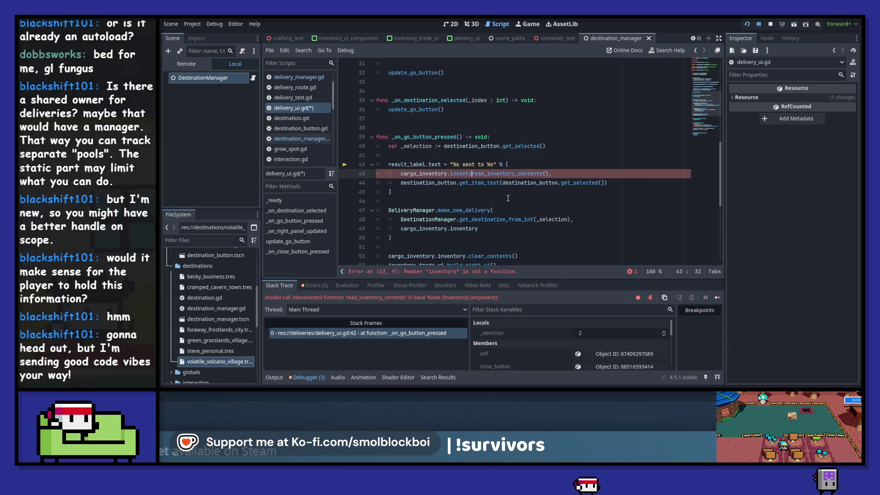
text(y.)
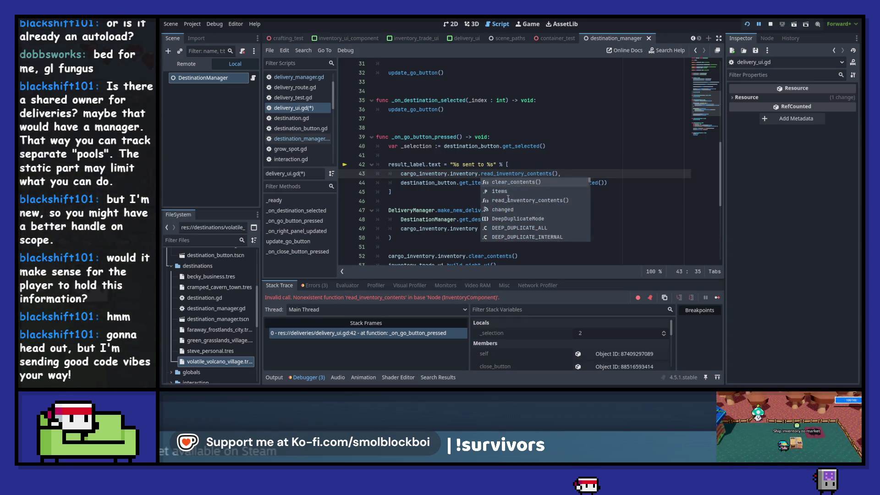
Step: Search all files for read_inventory_contents and relaunch the game with F5
double_click(511, 175)
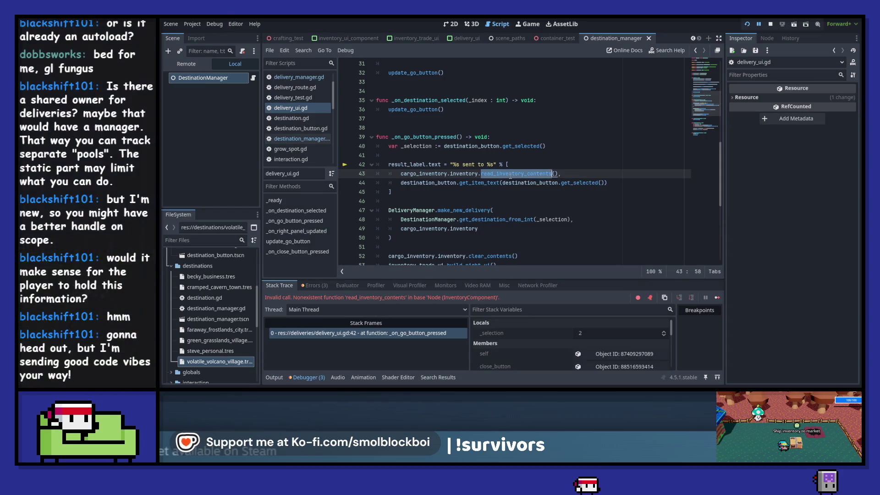
key(ctrl+shift+f)
click(518, 244)
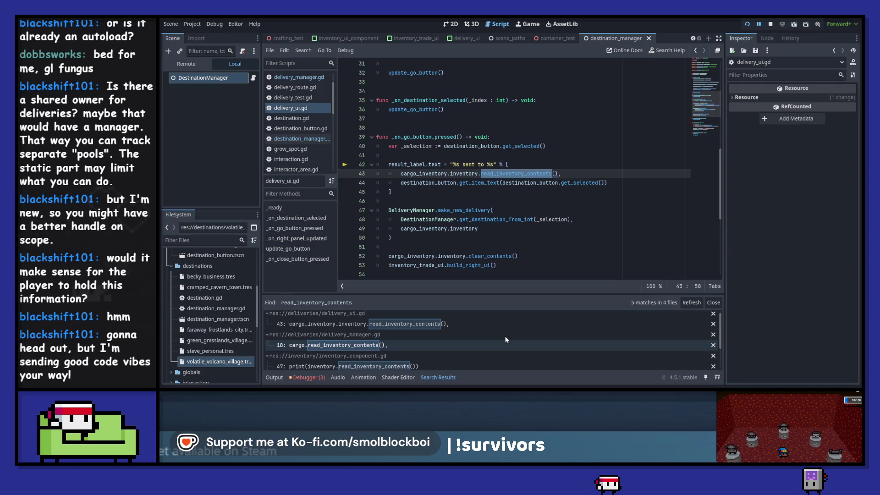
scroll(505, 338, down, 2)
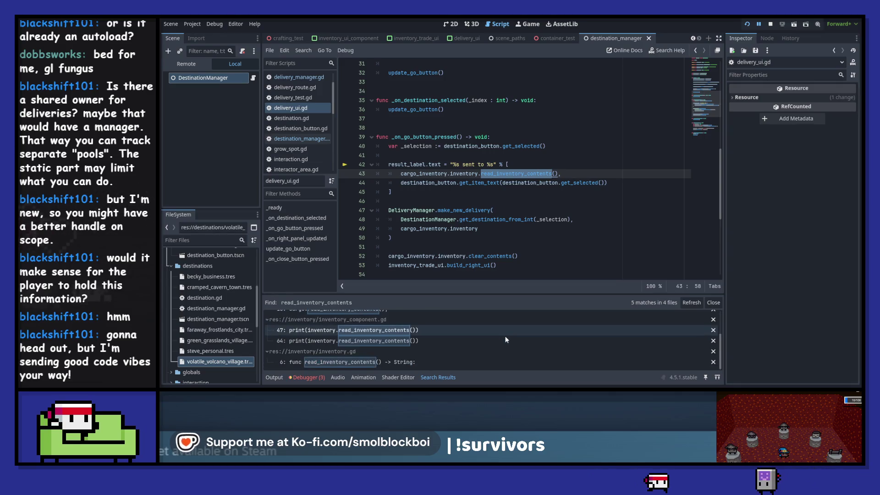
key(F5)
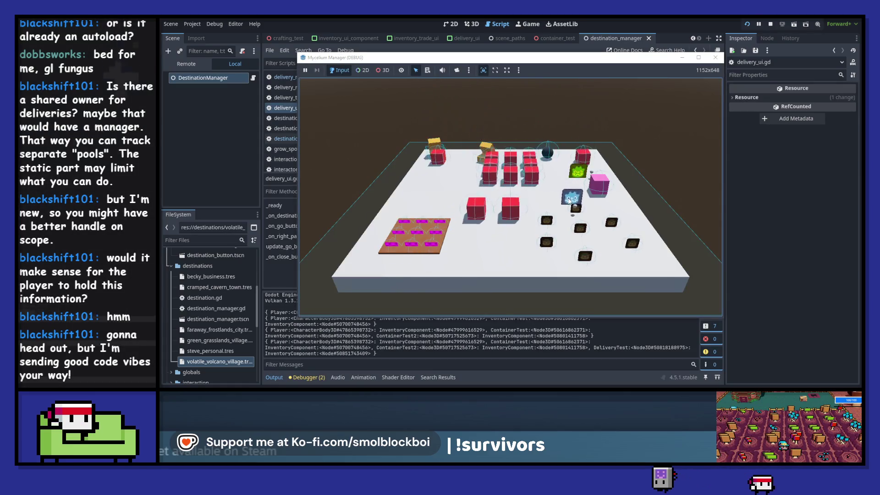
Step: Walk to the delivery spot, send one mushroom to Cramped Cavern Town, and stop the game with F8
key(w)
key(e)
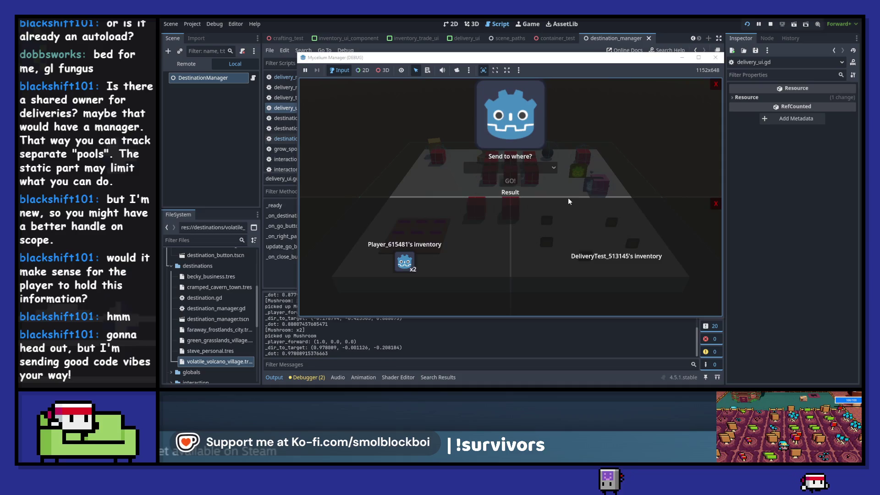
click(410, 269)
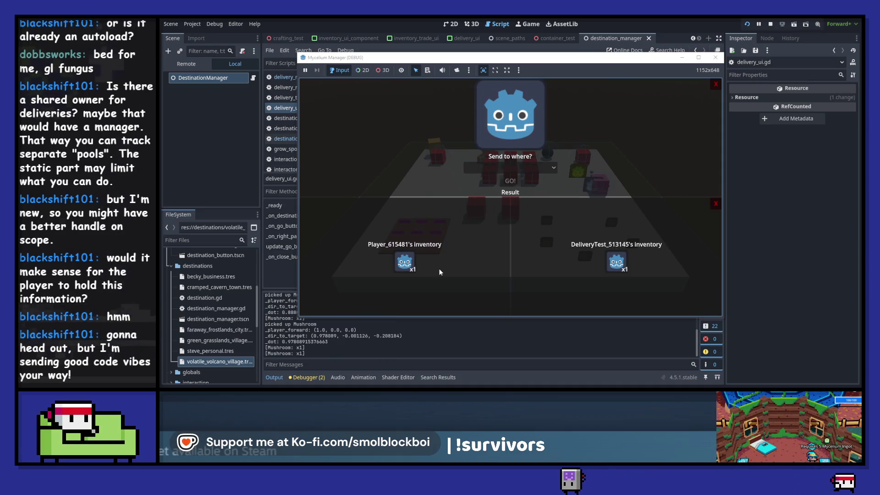
click(519, 169)
click(499, 200)
click(510, 181)
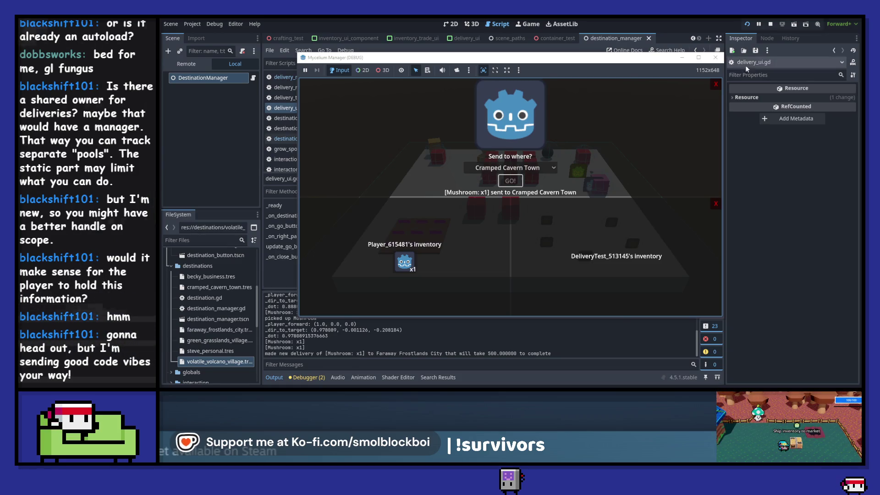
key(F8)
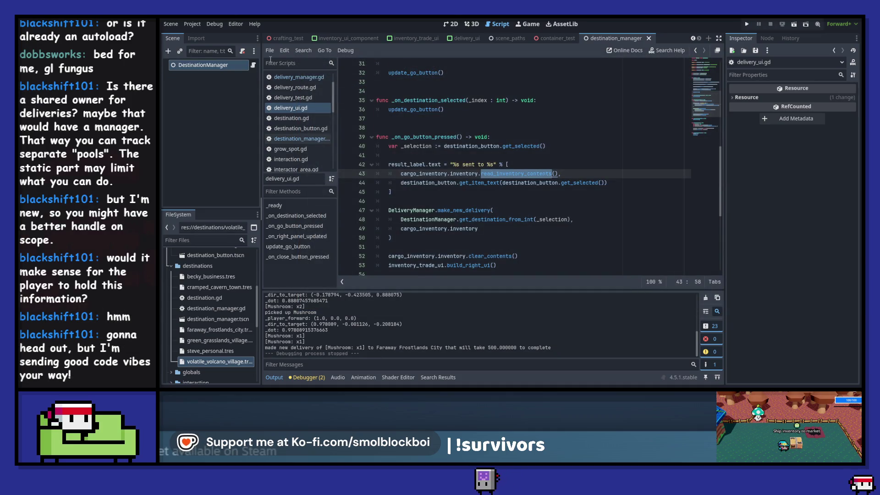
Step: In delivery_manager.gd, change line 17's travel-time placeholder from %f to %0f
click(305, 80)
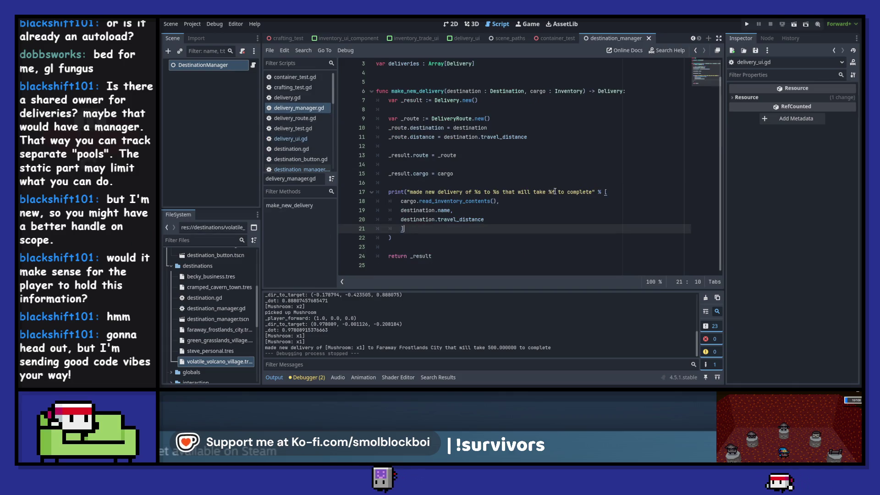
click(556, 192)
text(0)
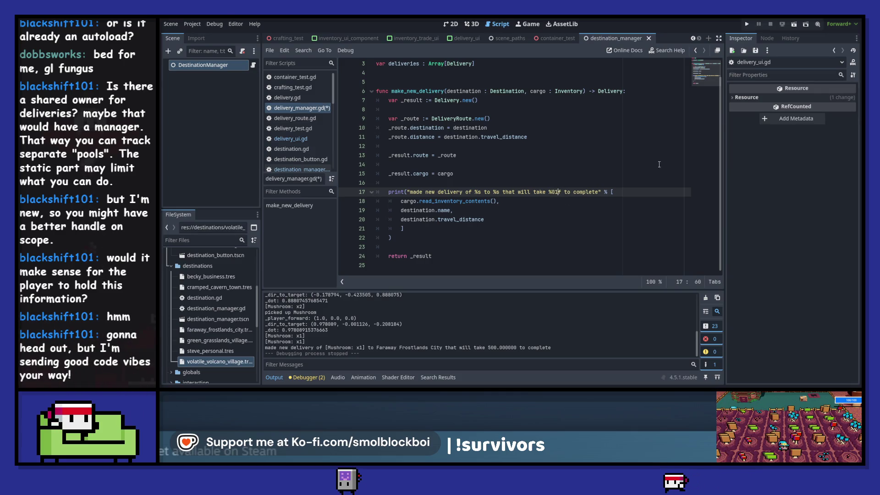
text(1)
key(BackSpace)
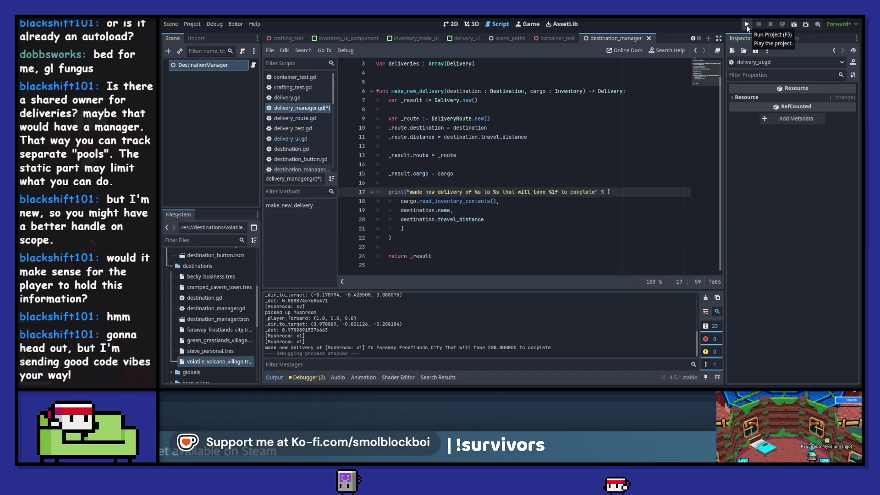
Step: Run the project, send a mushroom to Cramped Cavern Town, and close the game
click(746, 25)
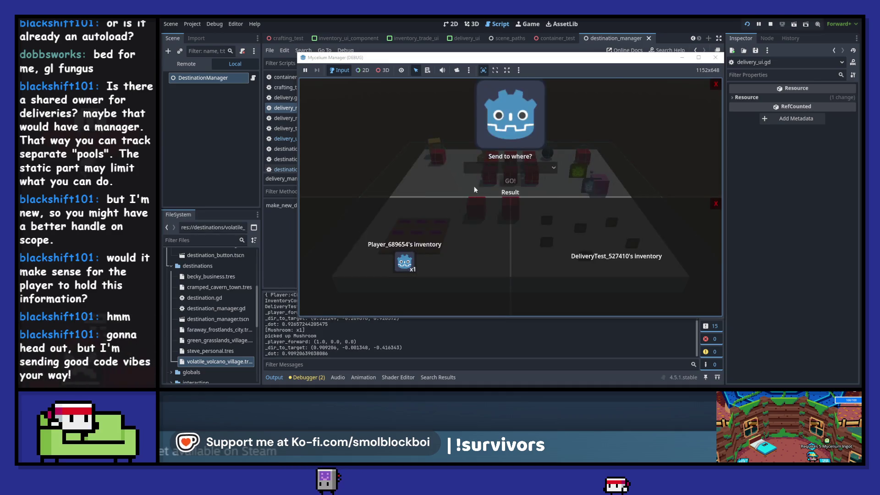
click(493, 168)
click(494, 208)
click(514, 180)
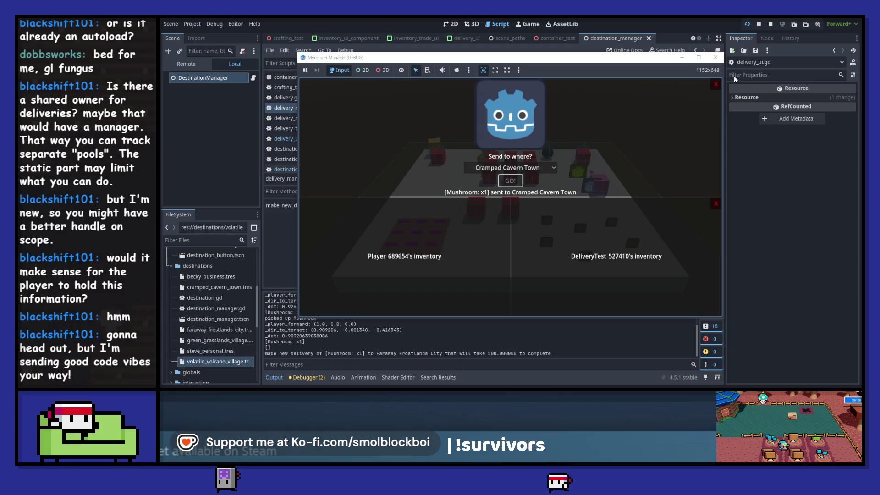
click(715, 58)
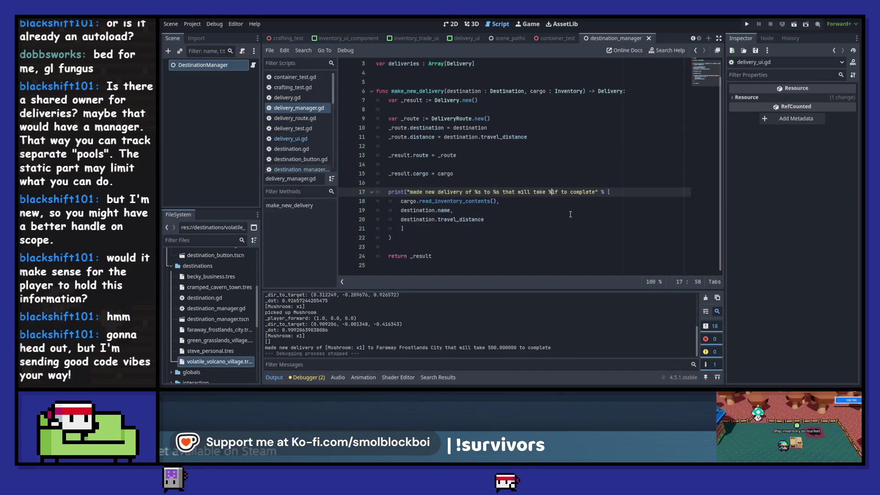
Step: Change the placeholder to %1.0f and rerun the game with F5
text(0)
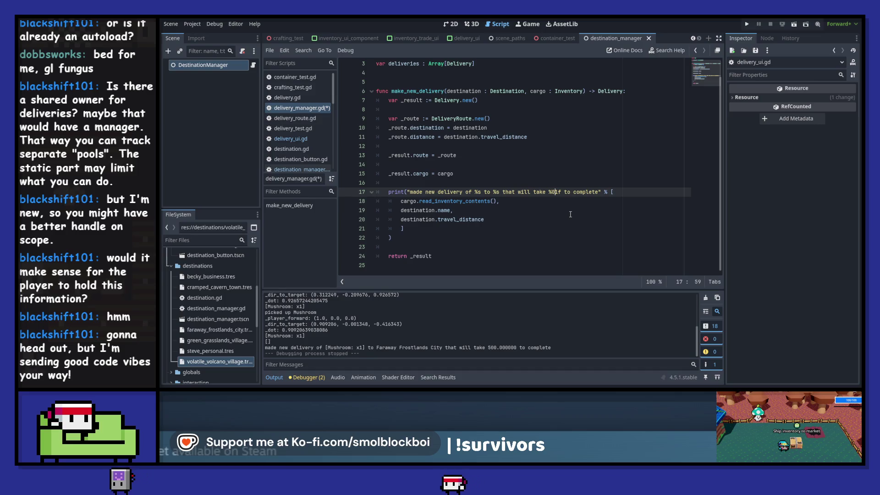
key(BackSpace)
text(1.)
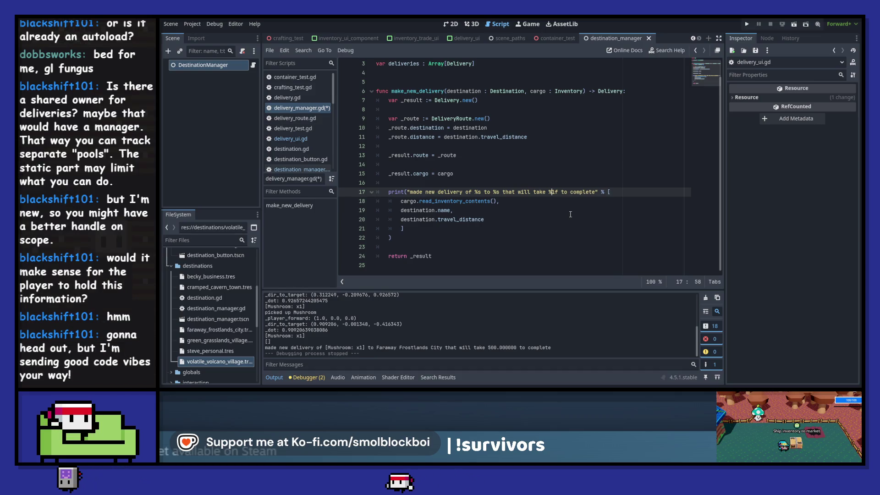
text(0)
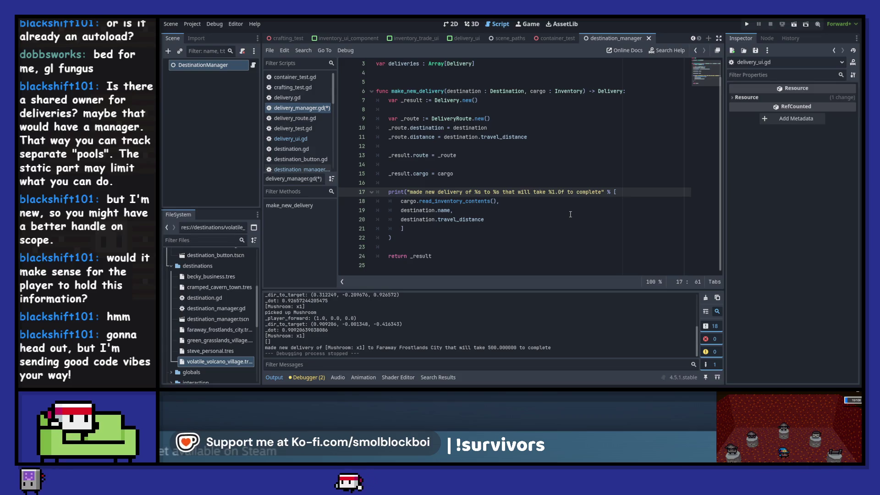
key(F5)
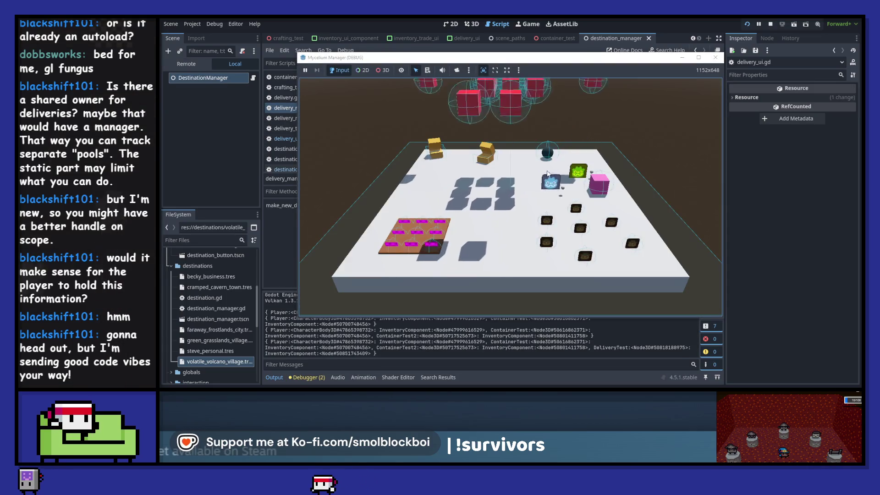
Step: Send a mushroom to Cramped Cavern Town in the running game, then close it
key(e)
click(510, 168)
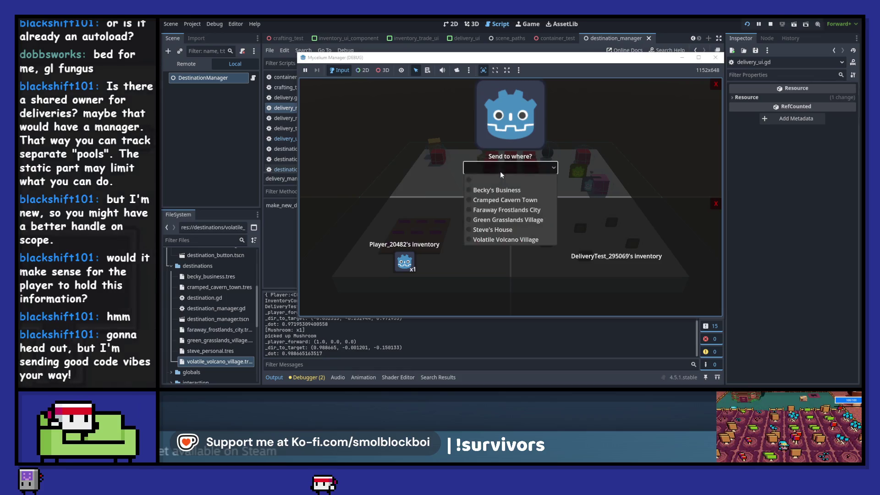
click(505, 199)
click(509, 181)
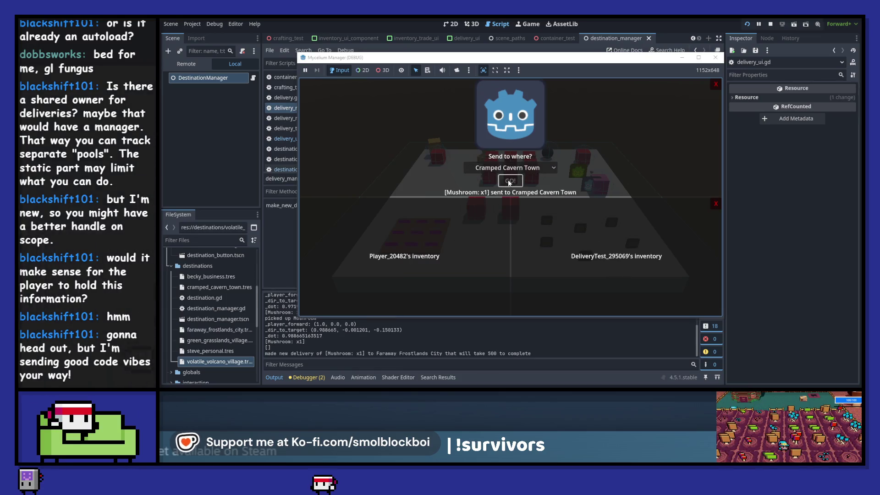
click(717, 58)
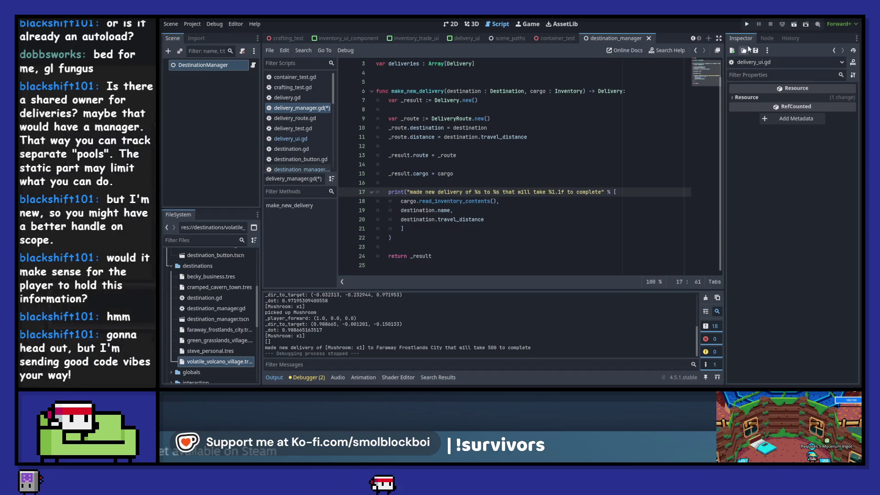
Step: Rerun the project, send a mushroom to Faraway Frostlands City, and close the game window
click(747, 25)
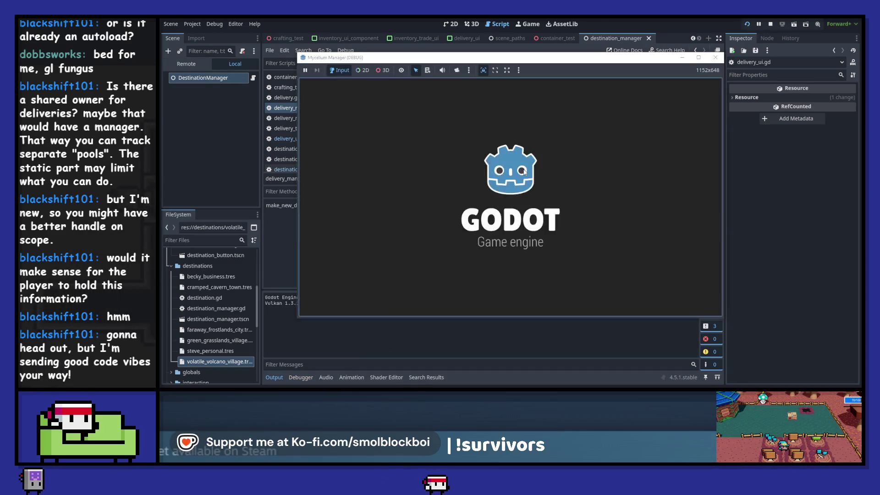
key(w)
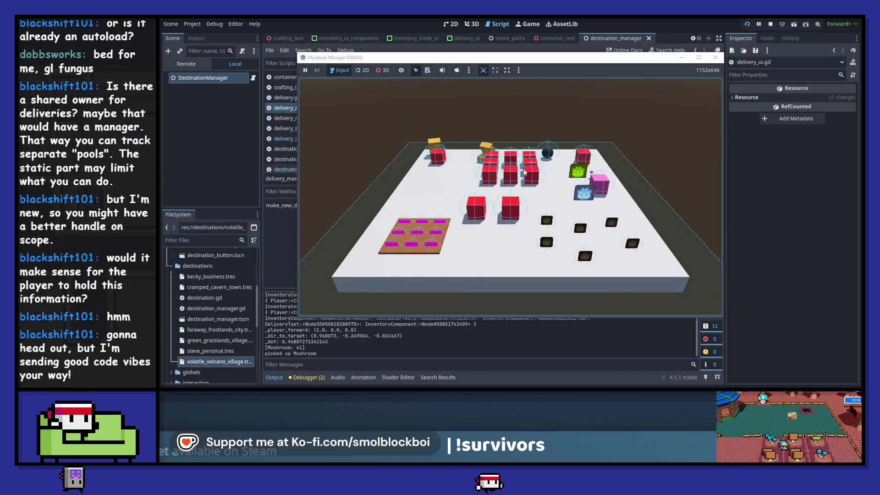
click(509, 168)
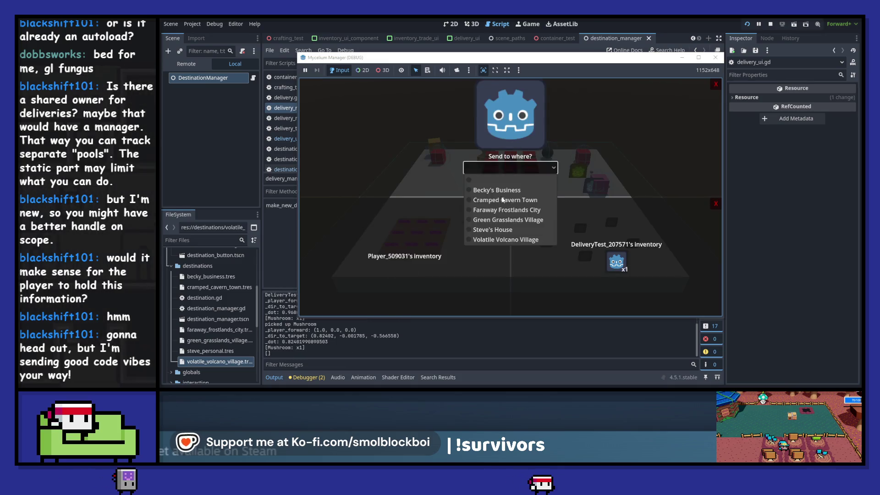
click(507, 210)
click(519, 181)
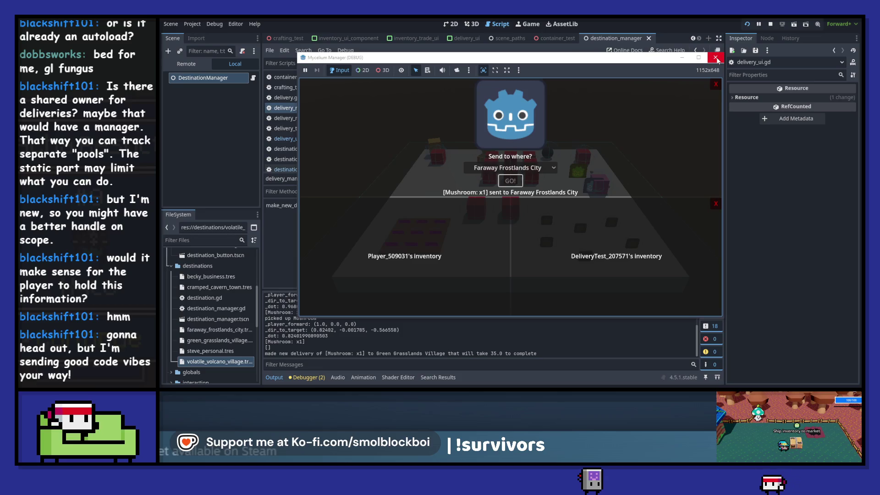
click(716, 58)
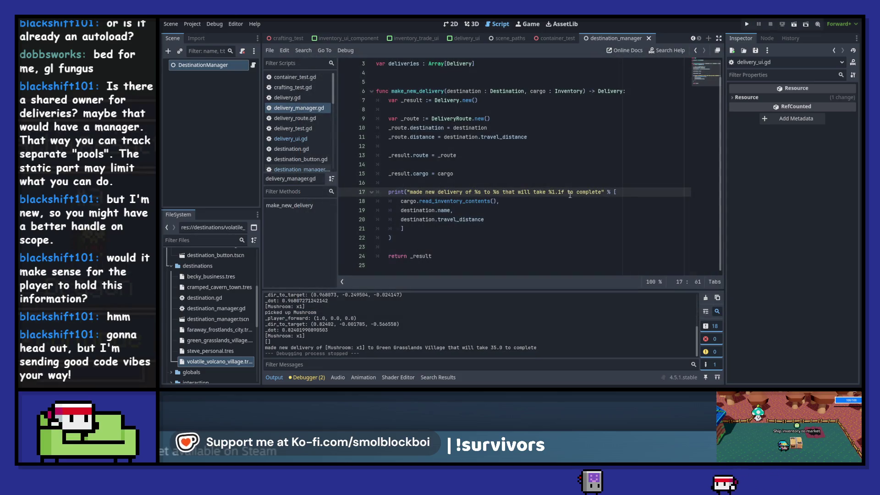
Step: Rerun the game, pick up the Mushroom, and send it to Becky's Business
click(565, 192)
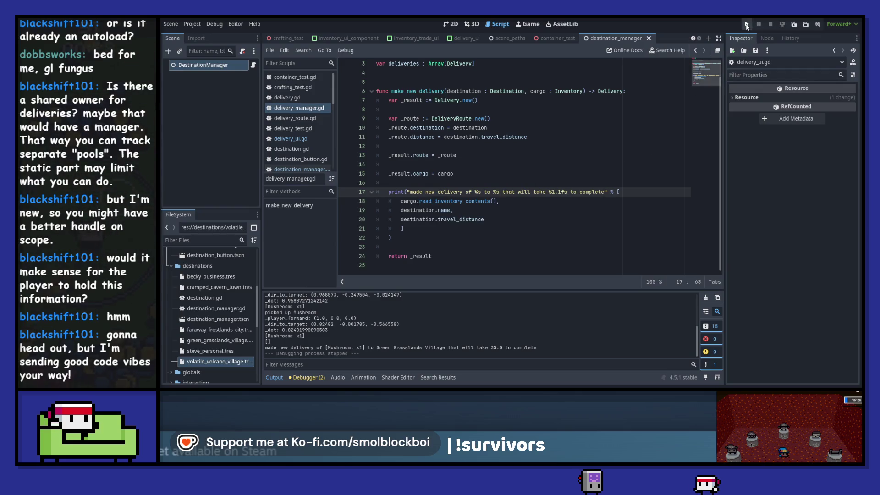
click(747, 24)
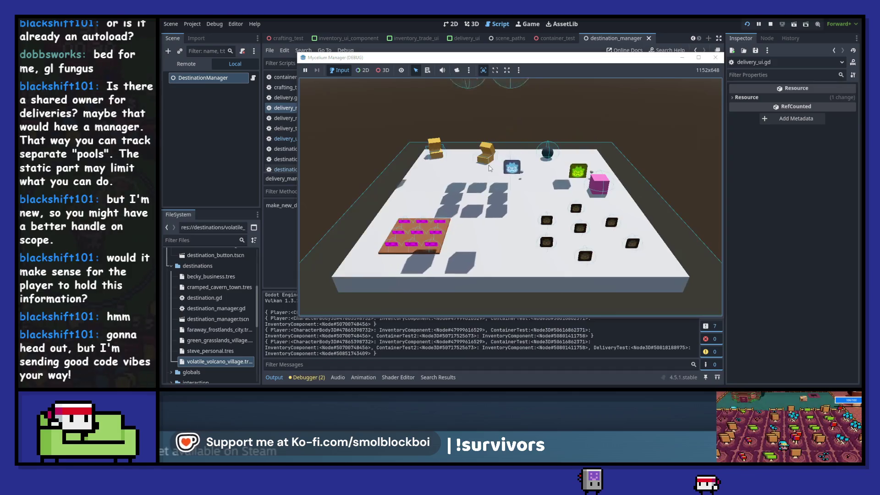
key(e)
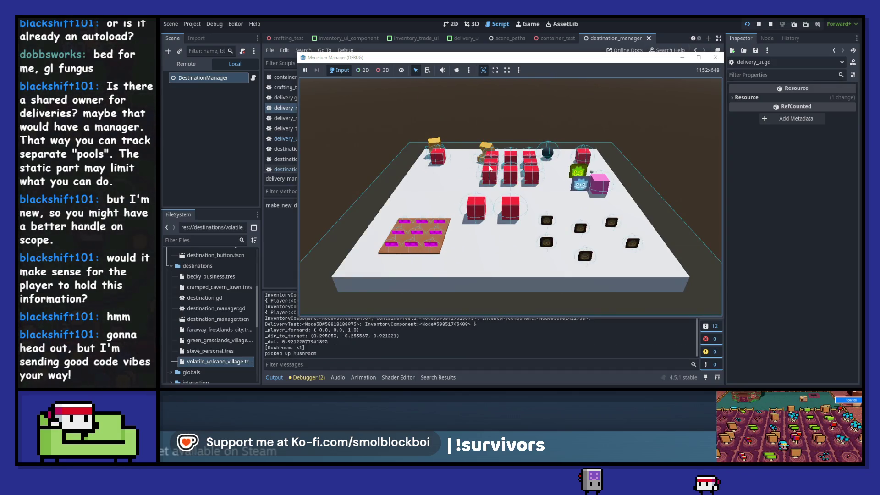
key(e)
click(511, 168)
click(507, 189)
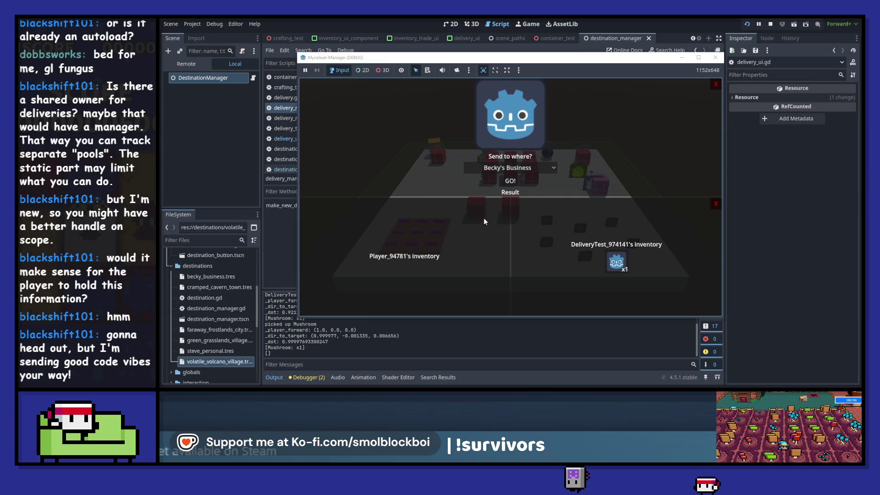
click(508, 182)
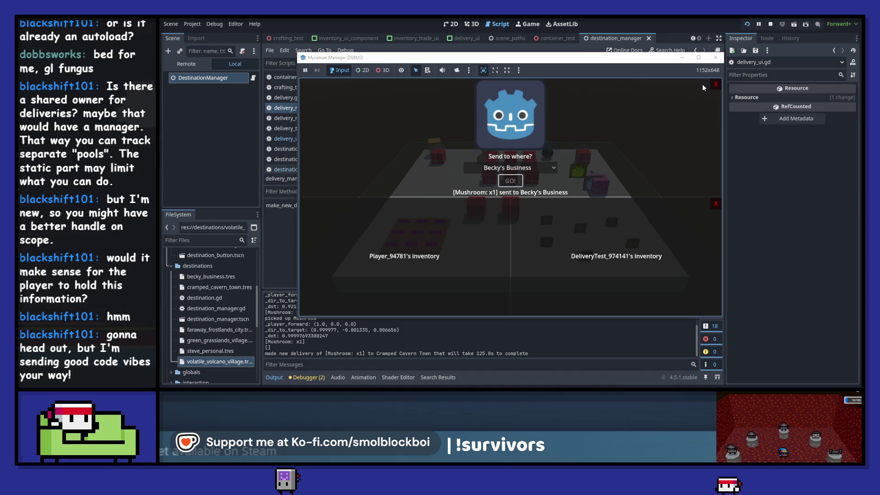
Step: Stop the game and switch to the delivery_ui.gd script
click(715, 58)
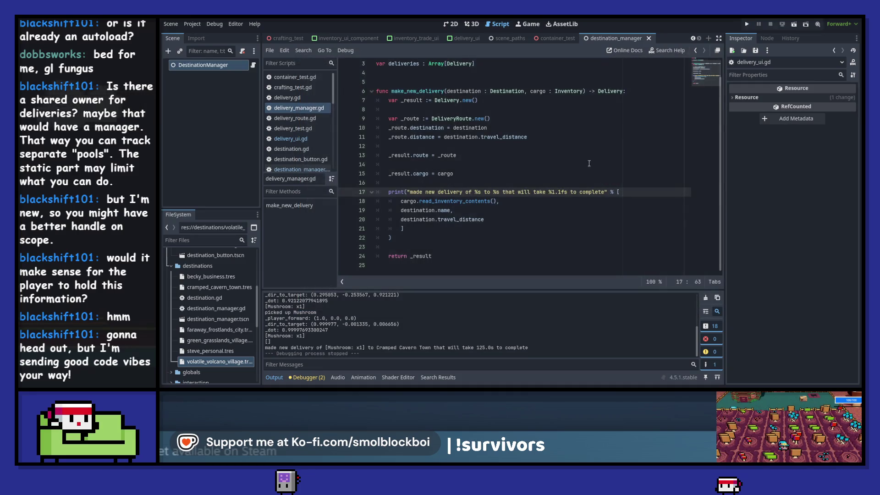
click(571, 197)
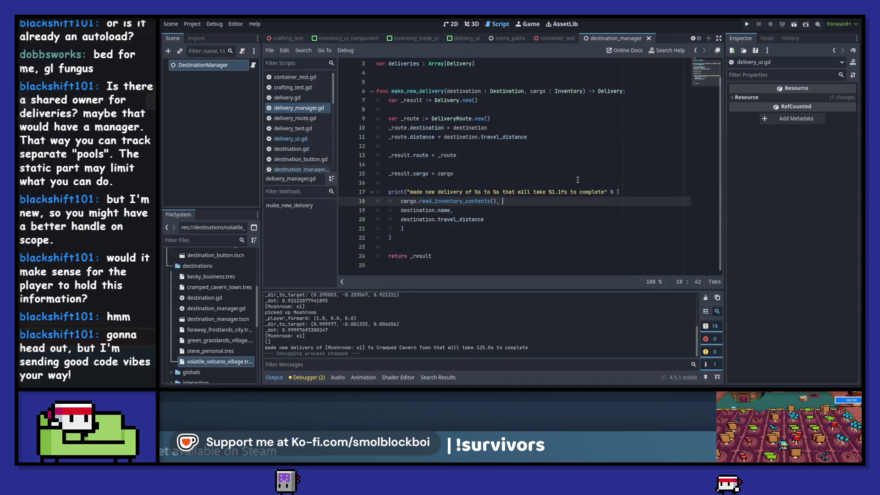
click(478, 41)
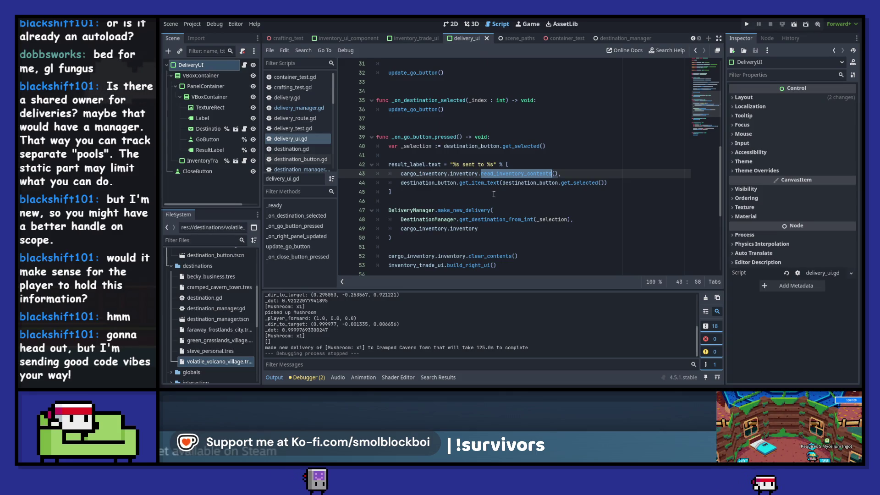
Step: Search all files for make_new_delivery and jump to its call in delivery_ui.gd to review it
click(299, 108)
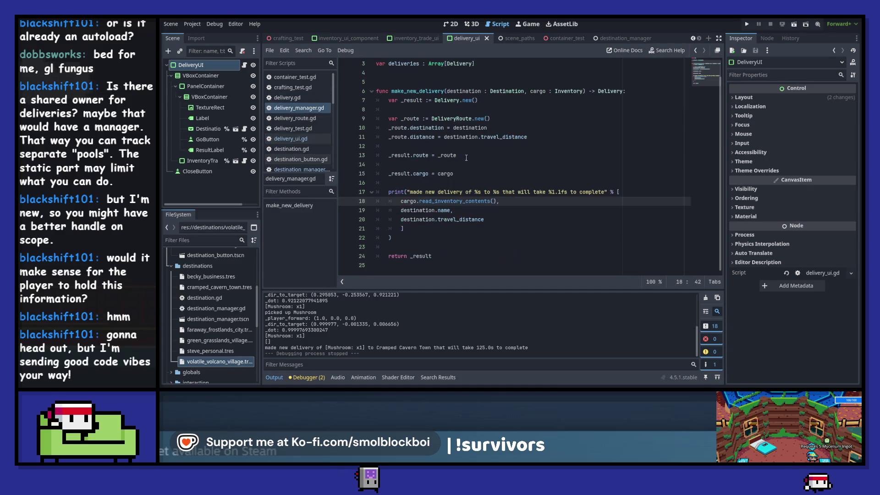
double_click(418, 91)
key(ctrl+shift+f)
click(514, 243)
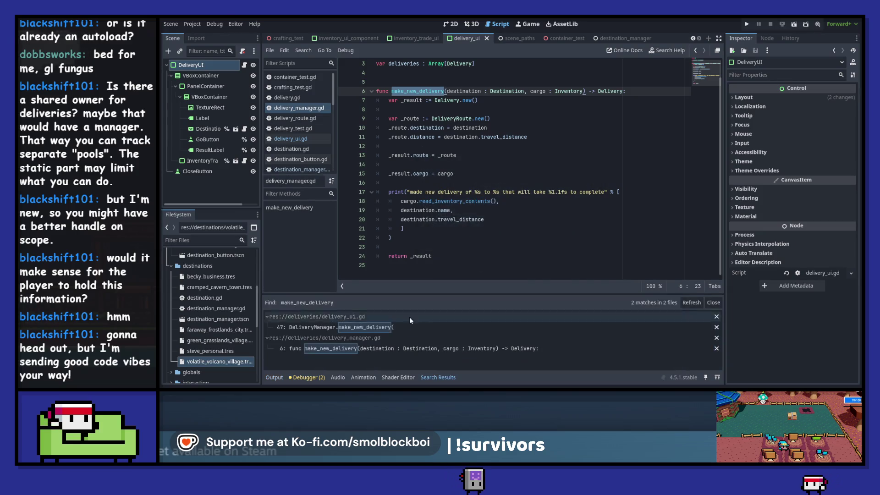
click(505, 327)
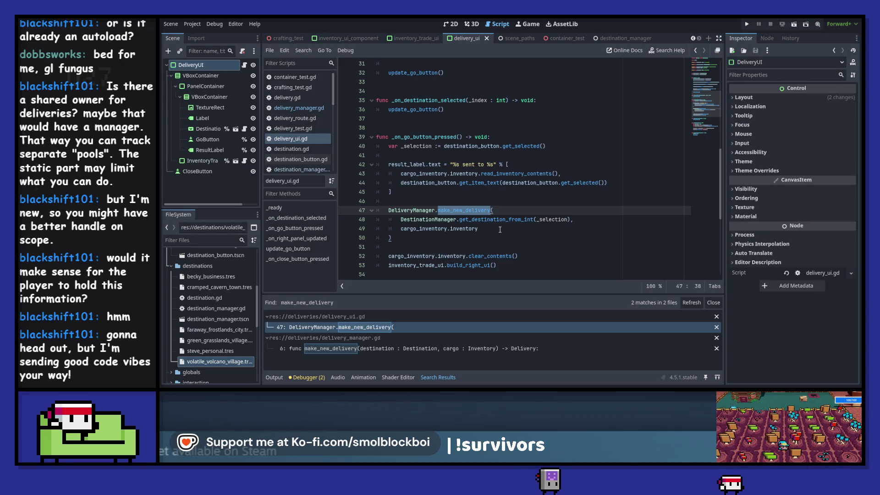
scroll(509, 192, up, 7)
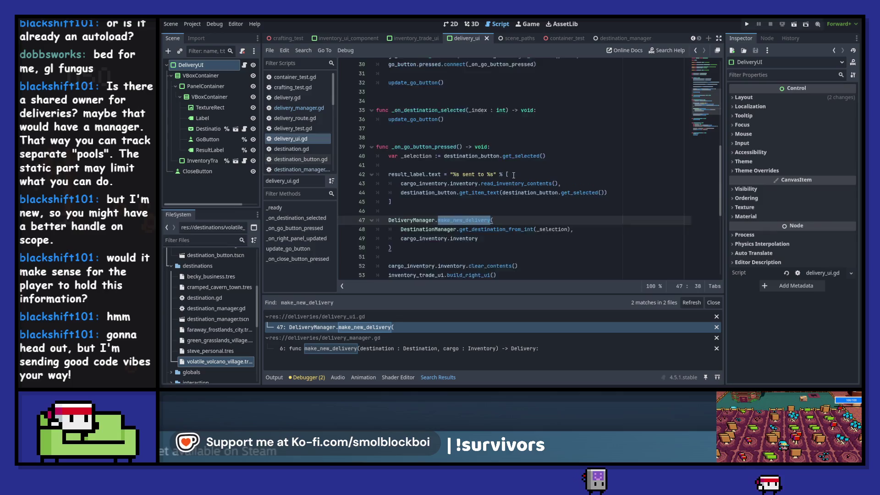
scroll(514, 175, up, 3)
scroll(514, 175, down, 4)
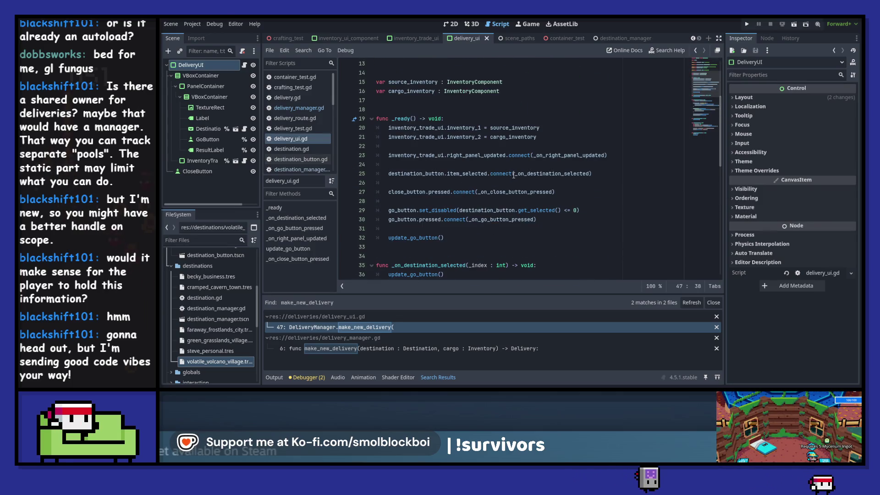
scroll(513, 175, down, 2)
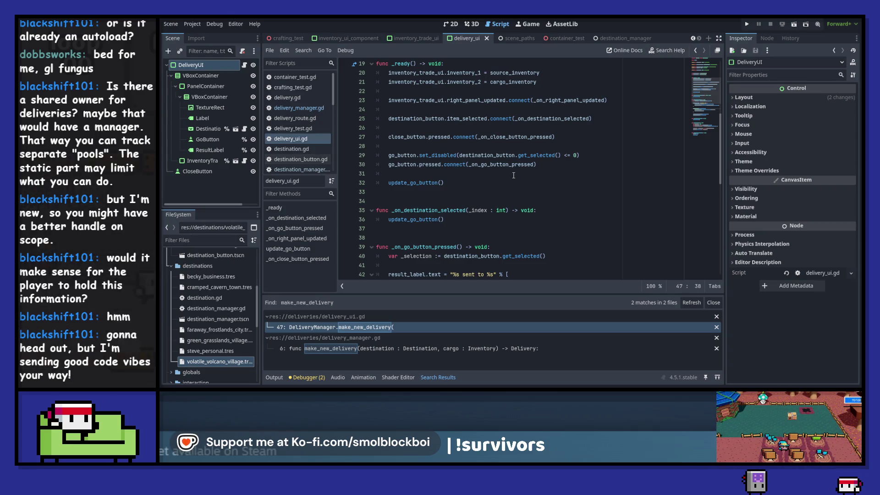
scroll(513, 175, down, 3)
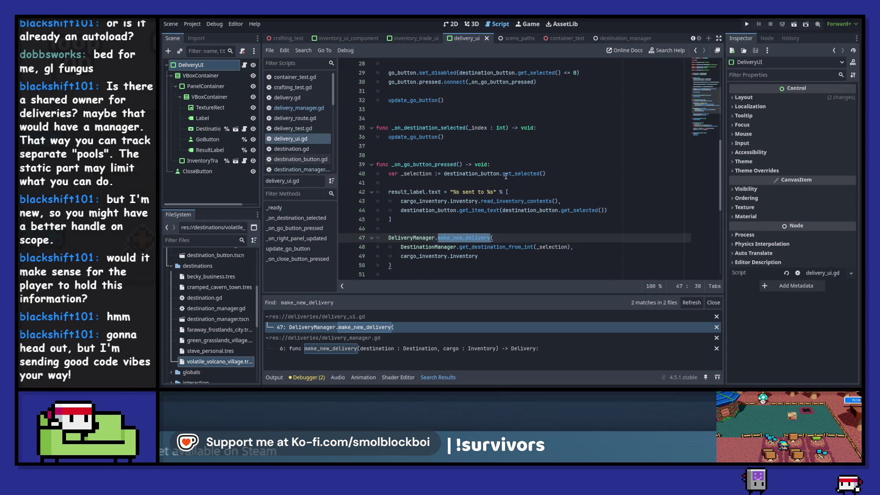
scroll(505, 176, up, 9)
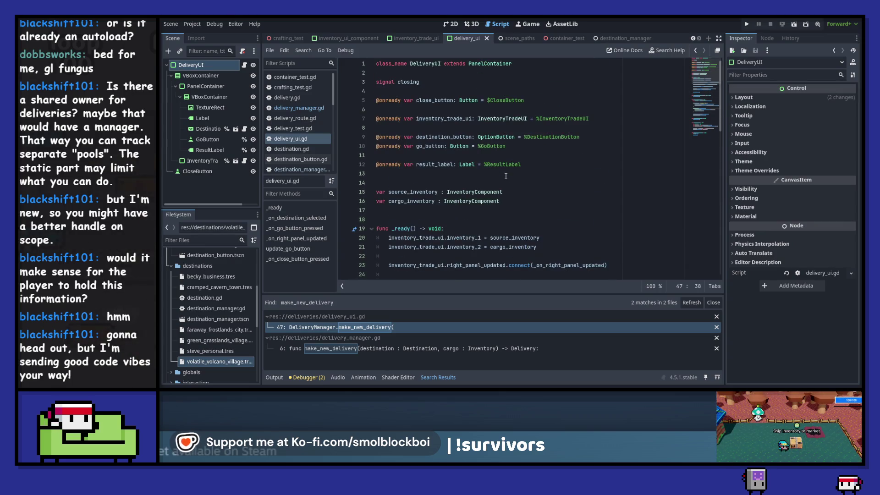
scroll(506, 176, down, 3)
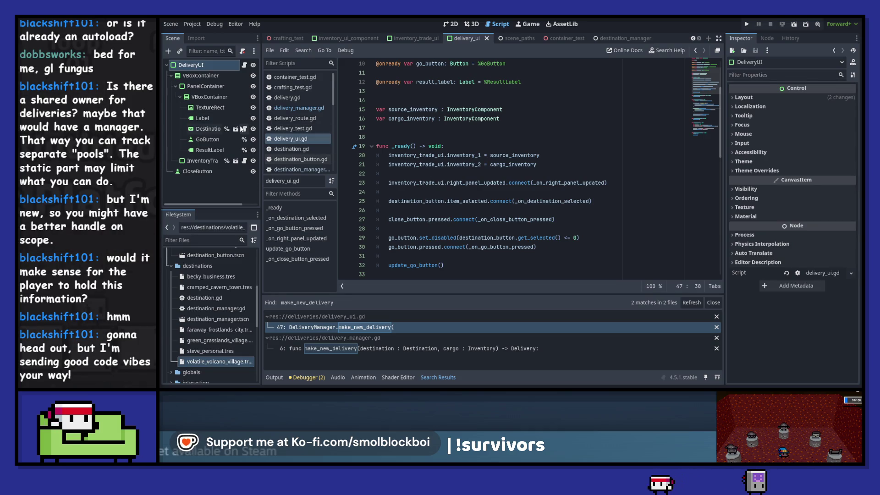
Step: In destination_button.gd, add a set_item_metadata call with i after add_item, checking its documentation
click(244, 128)
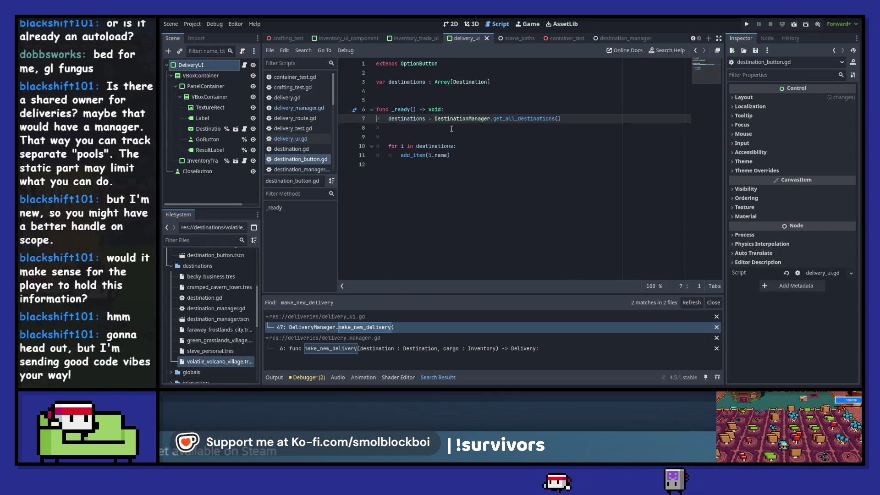
click(464, 153)
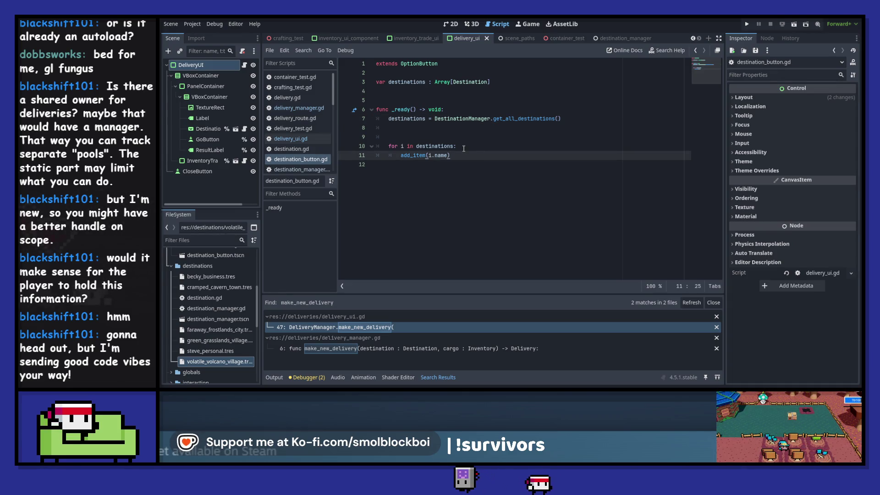
key(Return)
text(item_m)
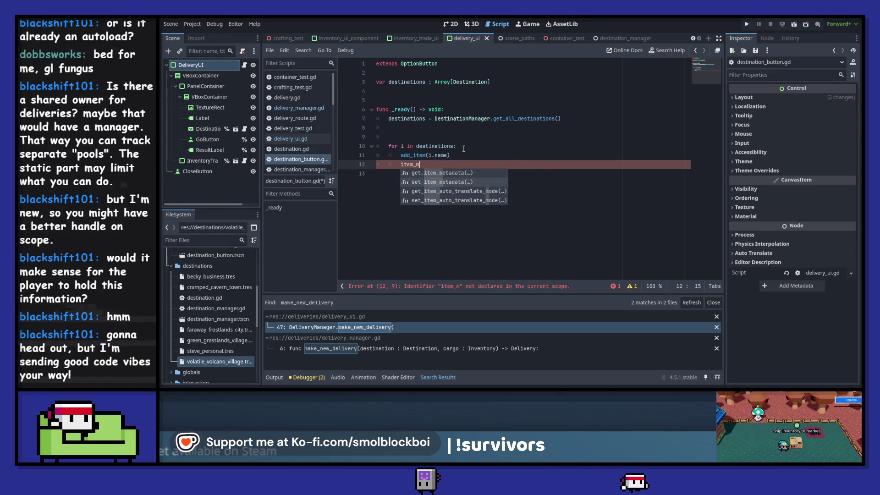
key(Return)
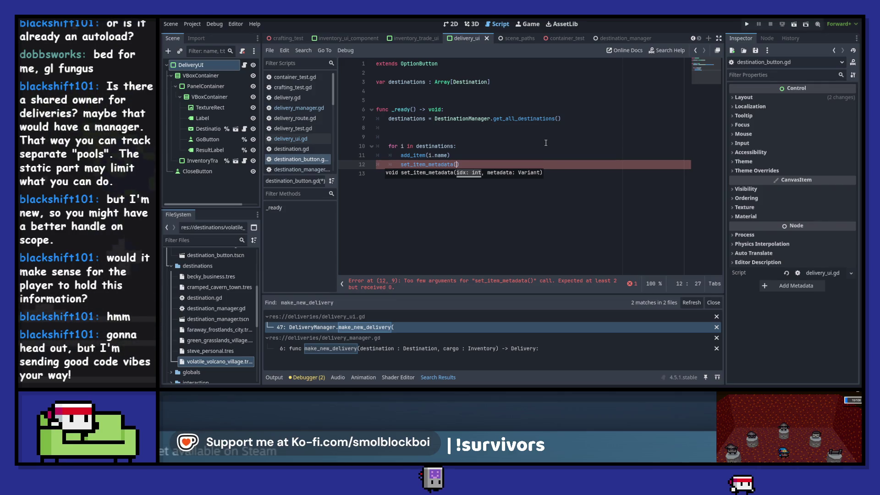
key(alt+F1)
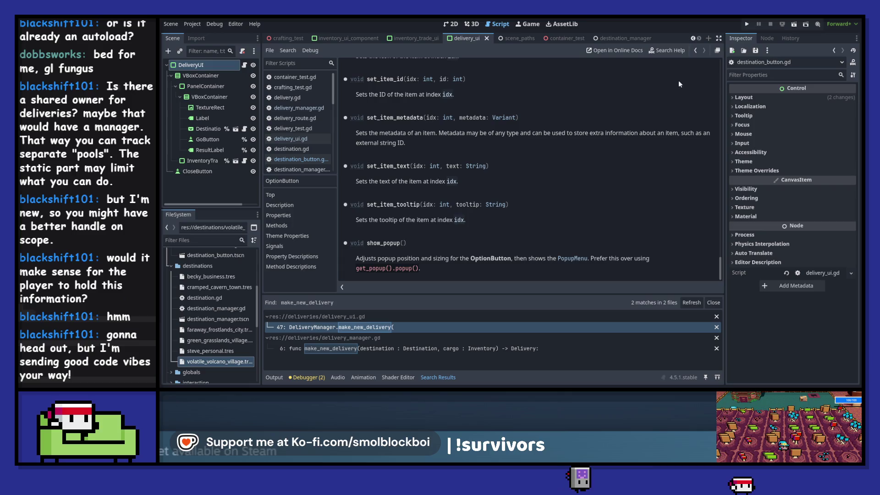
click(693, 51)
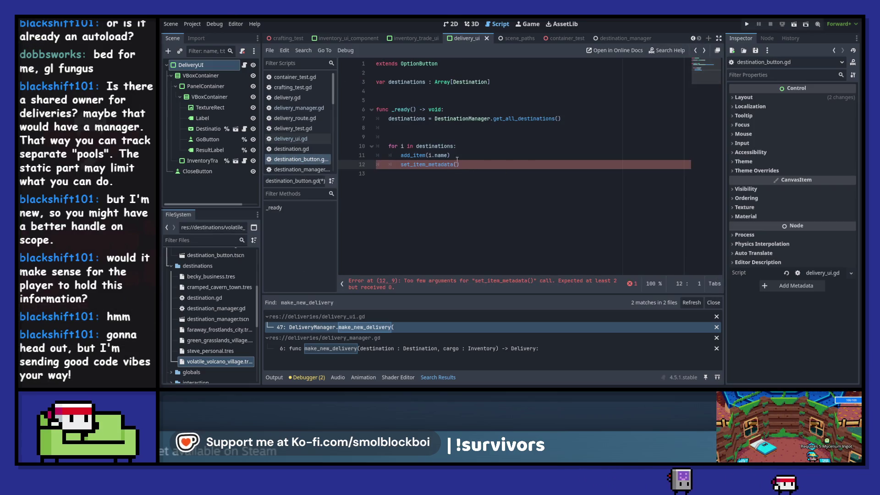
text(i))
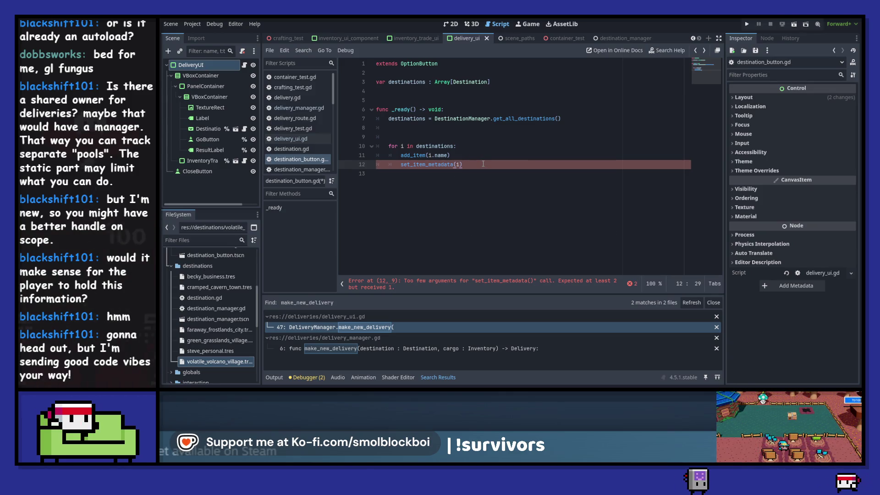
key(Left)
key(Left)
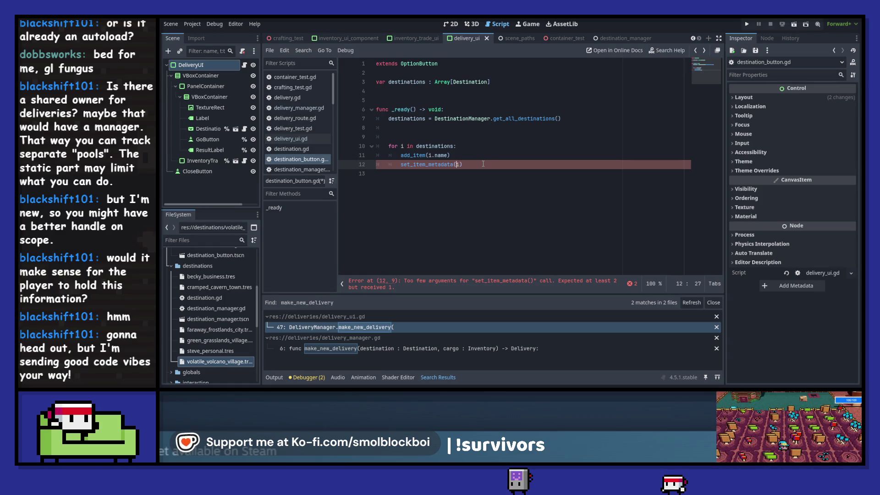
Step: Add 'var _item_index := get_child_count() - 1' above it and pass _item_index as the metadata index
key(ctrl+shift+Return)
text(var )
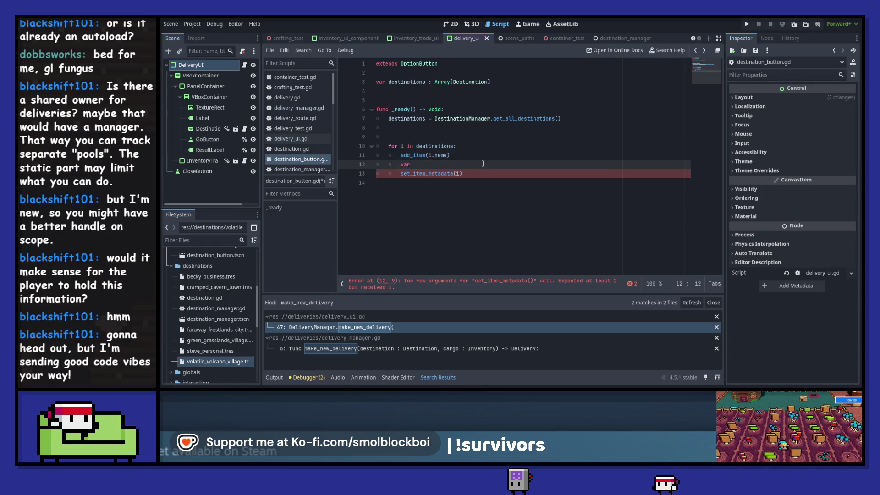
text(_item_index :)
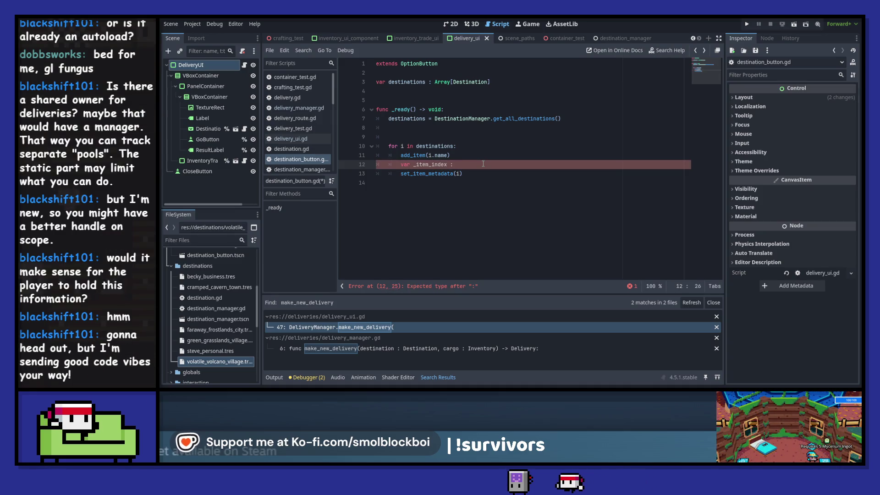
text(=)
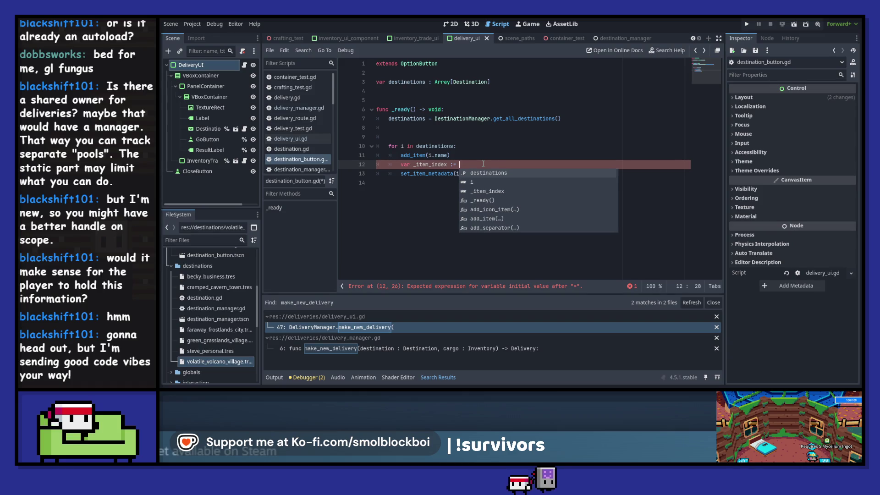
text( get_)
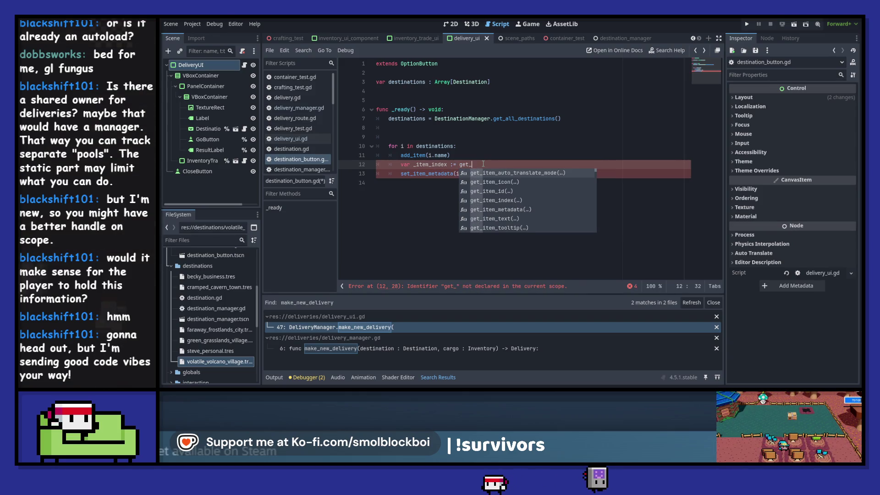
text(chil)
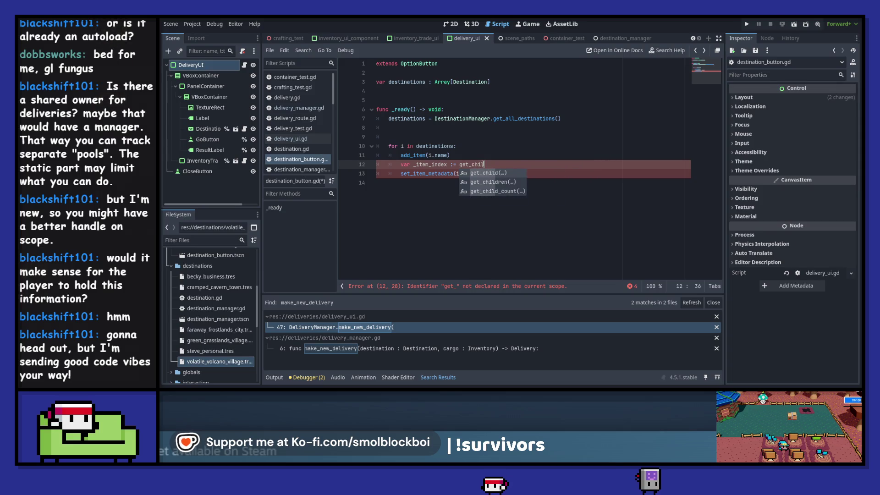
key(Down)
key(Down)
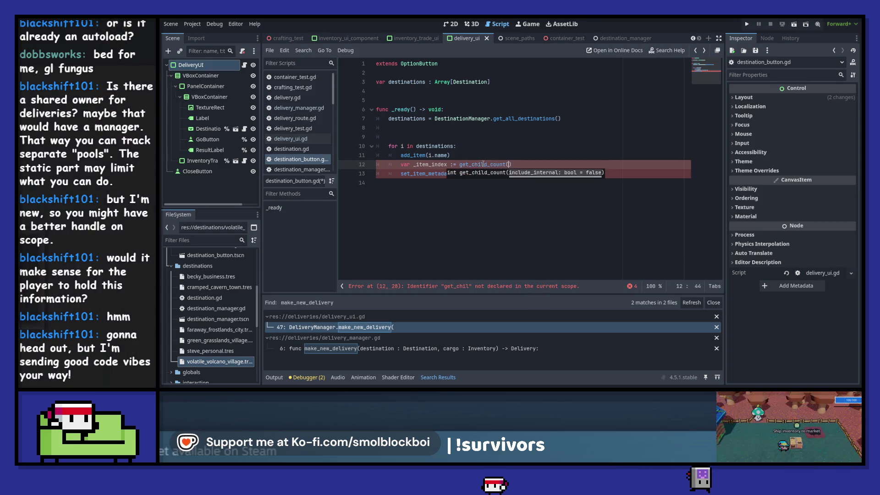
key(Return)
key(Down)
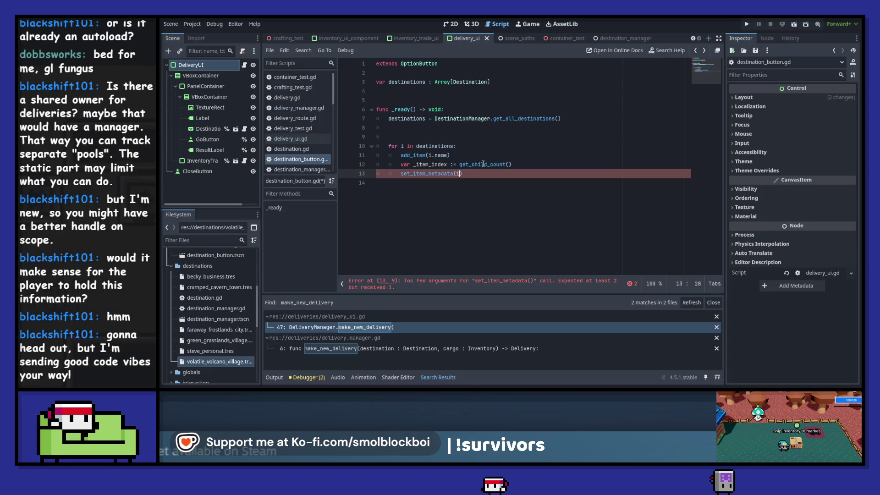
key(Up)
key(End)
text(-)
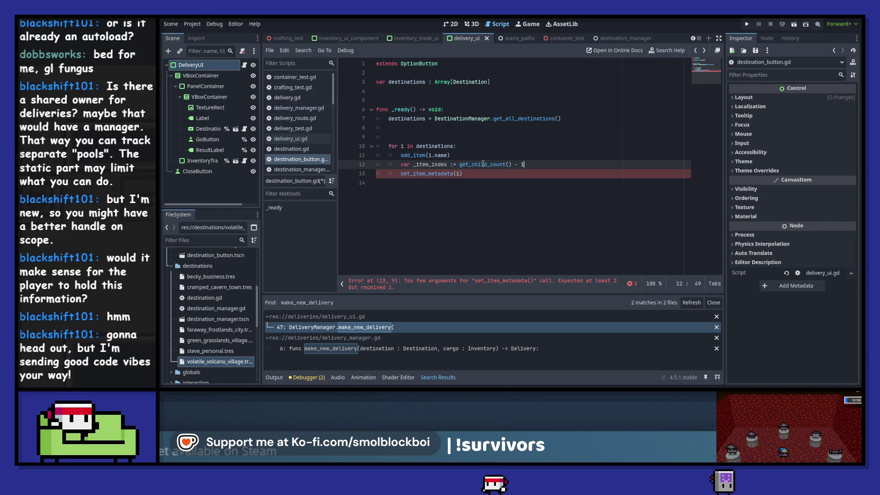
key(Down)
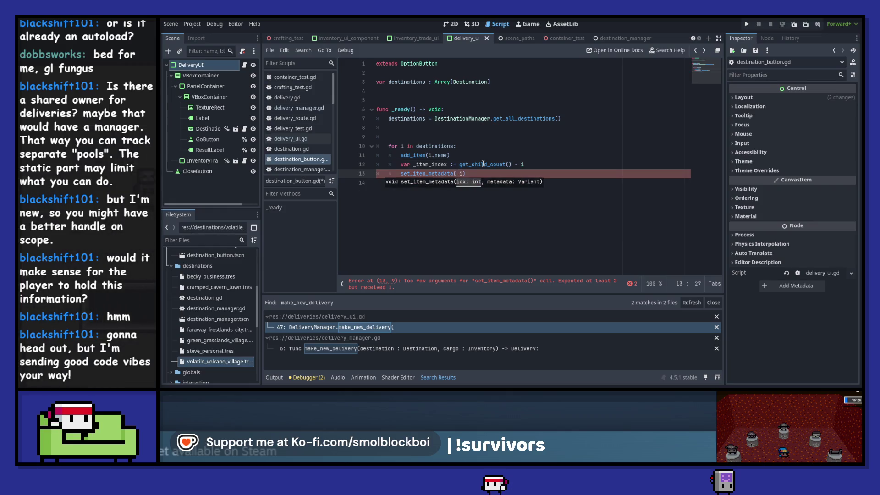
text(_item_index,)
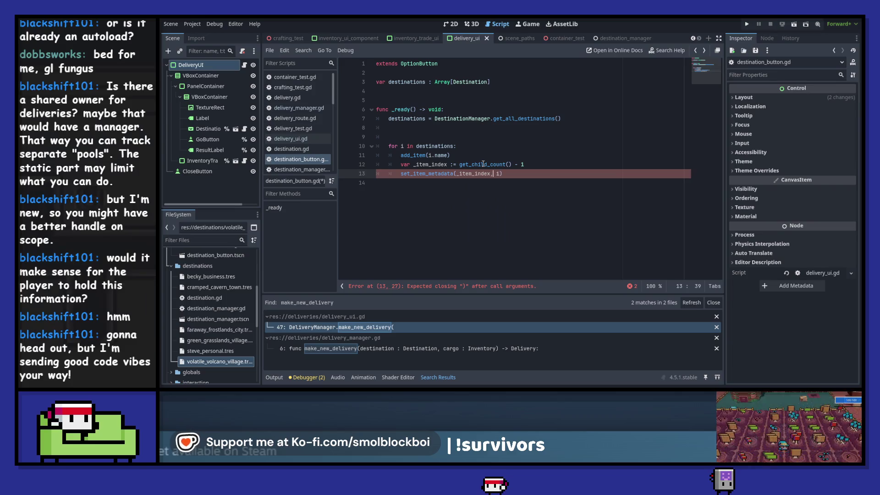
click(527, 172)
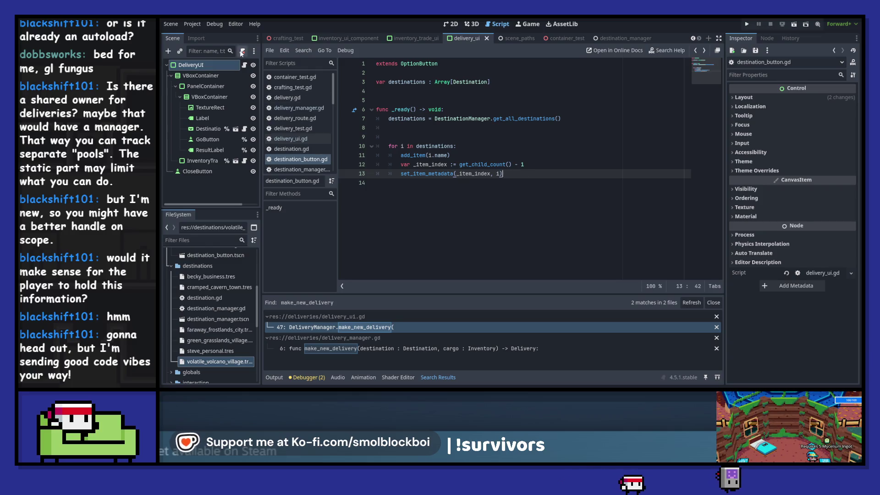
click(244, 65)
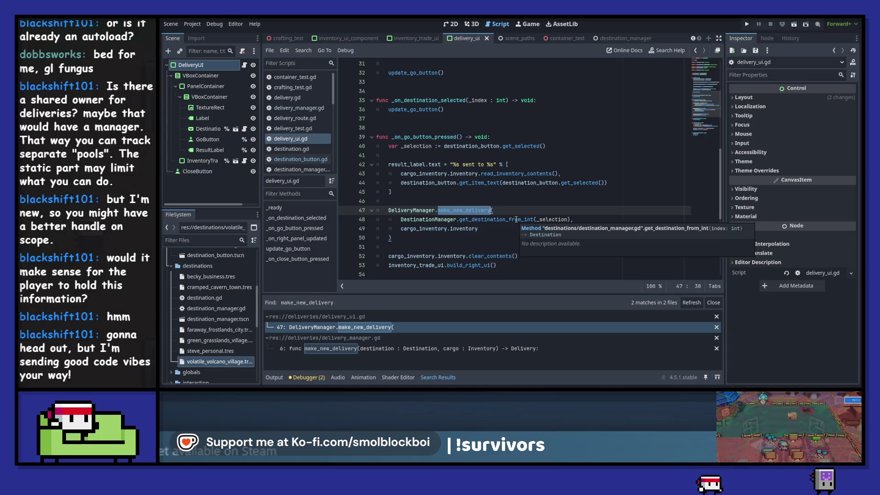
Step: Break line 48's call across lines and replace _selection with destination_button.get_selected().get_item_metadata
drag(444, 146, 545, 146)
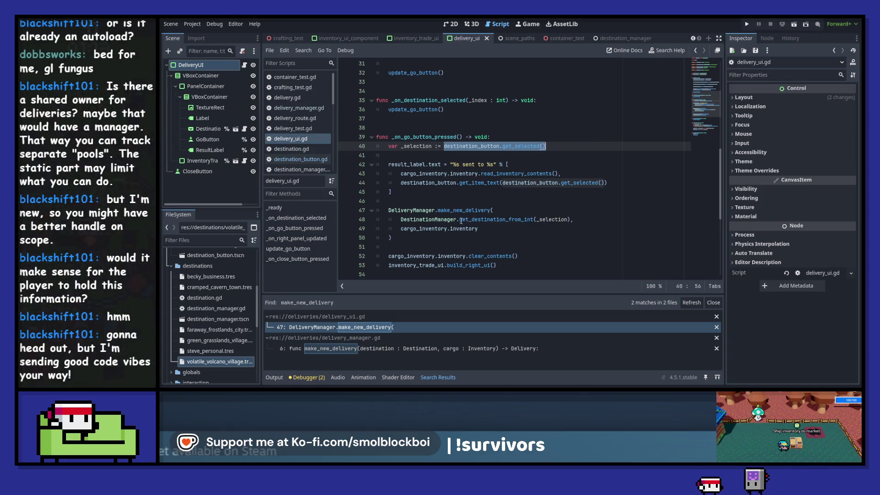
double_click(553, 219)
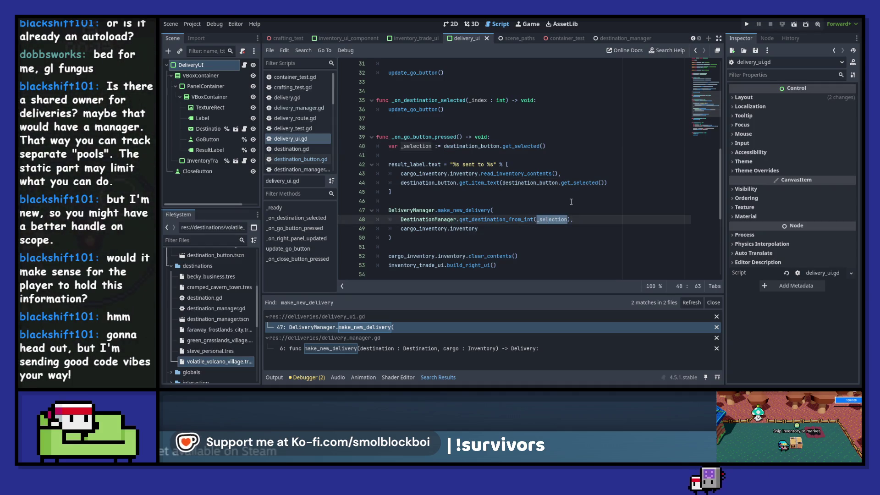
click(539, 219)
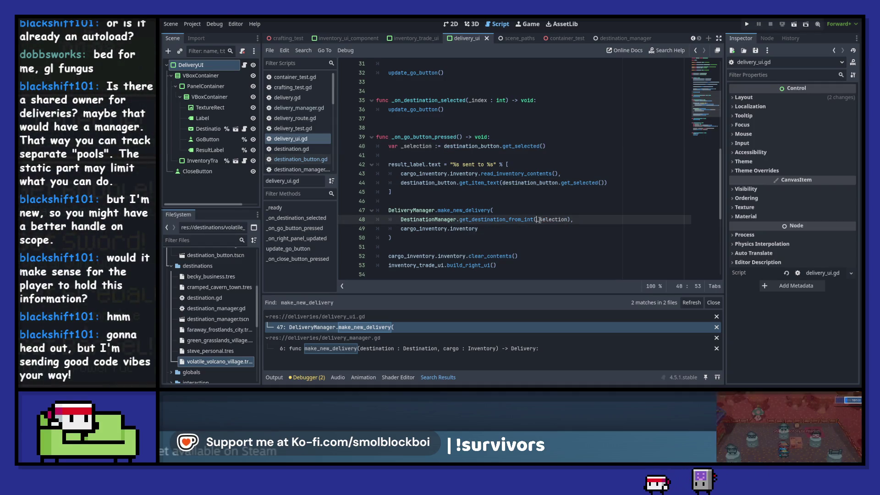
key(Return)
key(ctrl+Right)
key(Return)
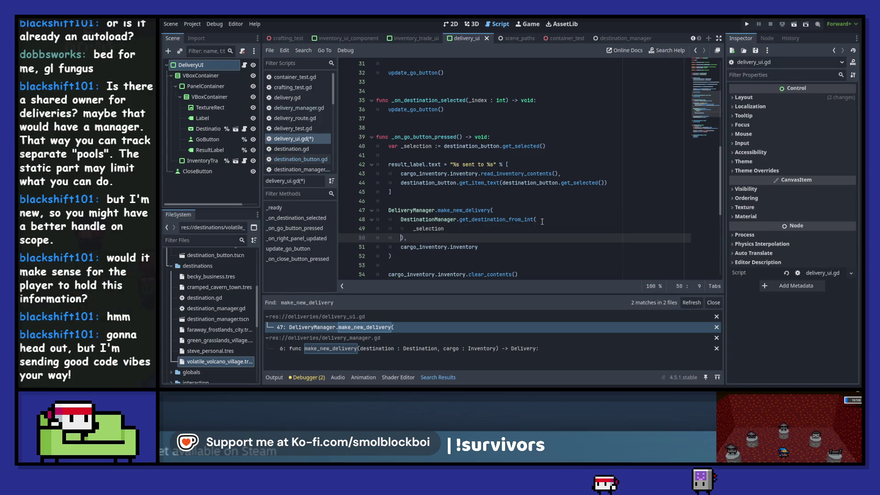
key(Up)
key(End)
key(ctrl+BackSpace)
text(destination_button.get_selected())
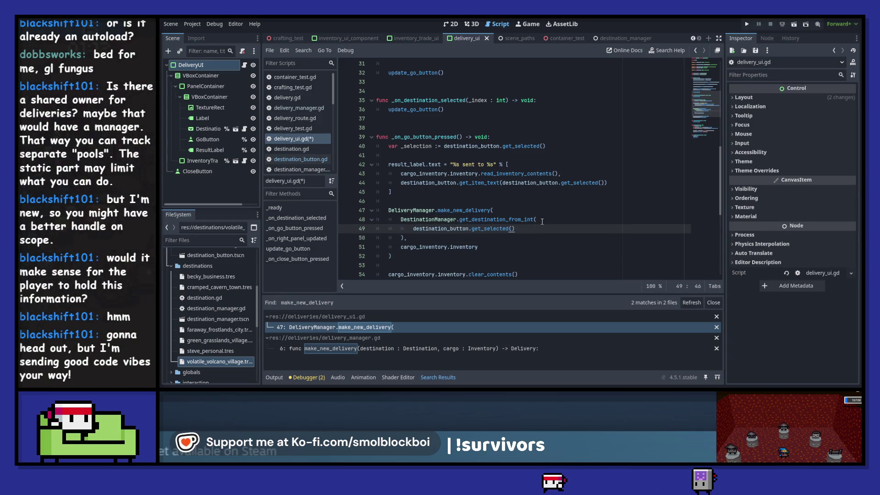
text(.get_item)
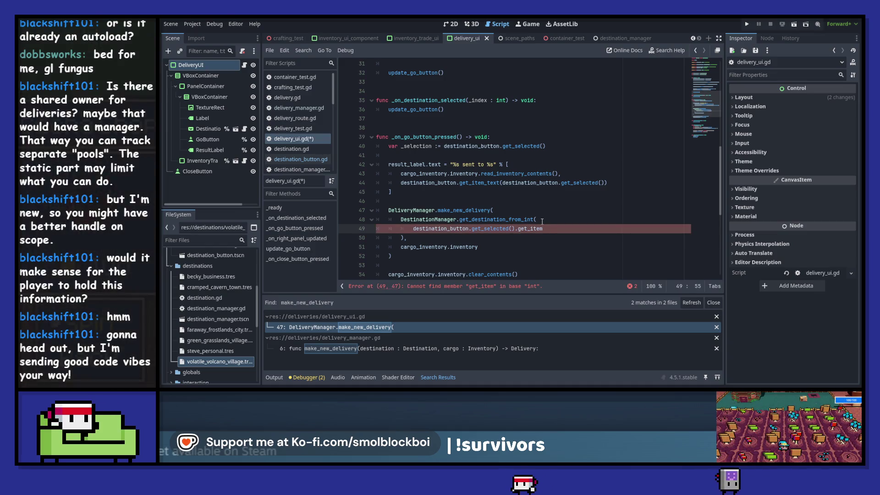
text(_me)
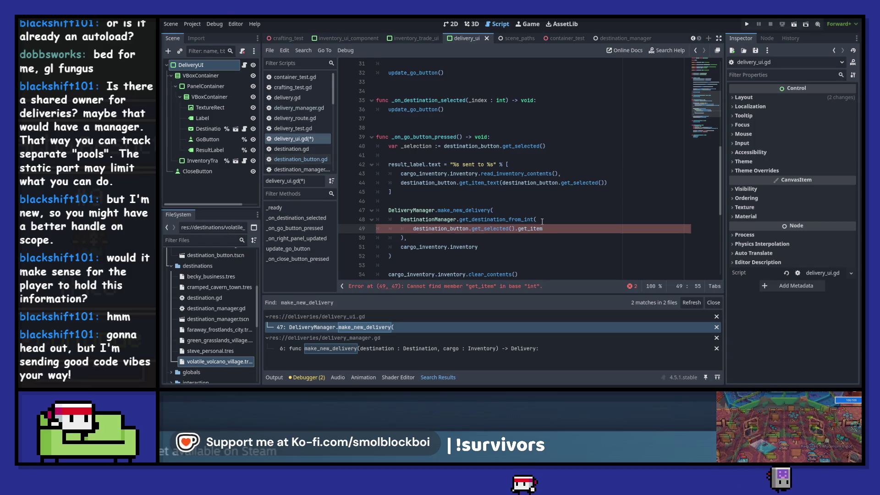
text(tadataa)
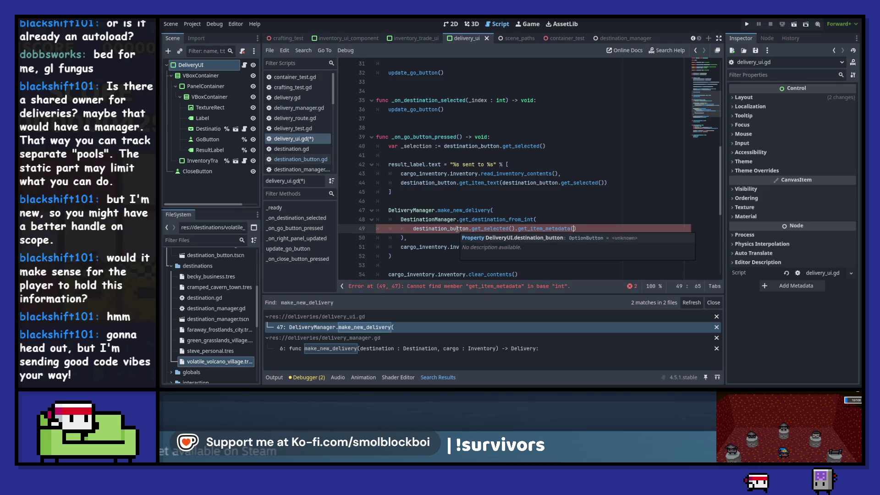
Step: Trim the argument to destination_button.get_item_metadata(_selection) and run the project with F5
double_click(436, 183)
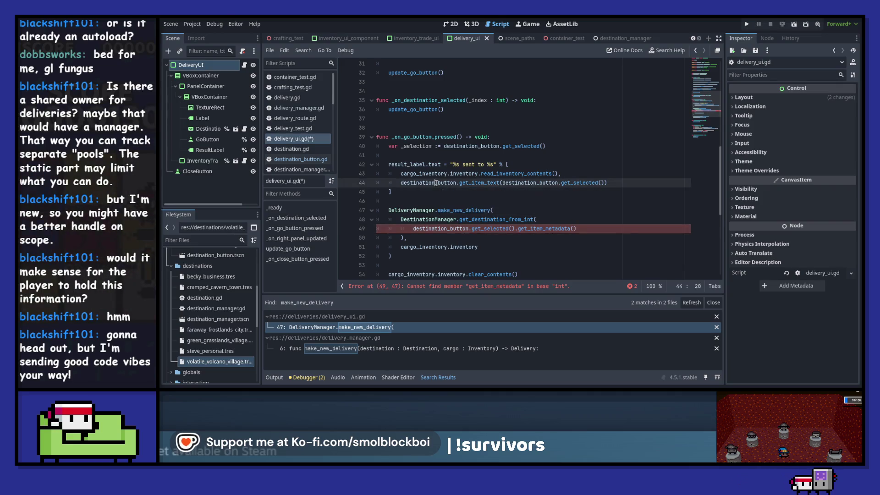
click(413, 228)
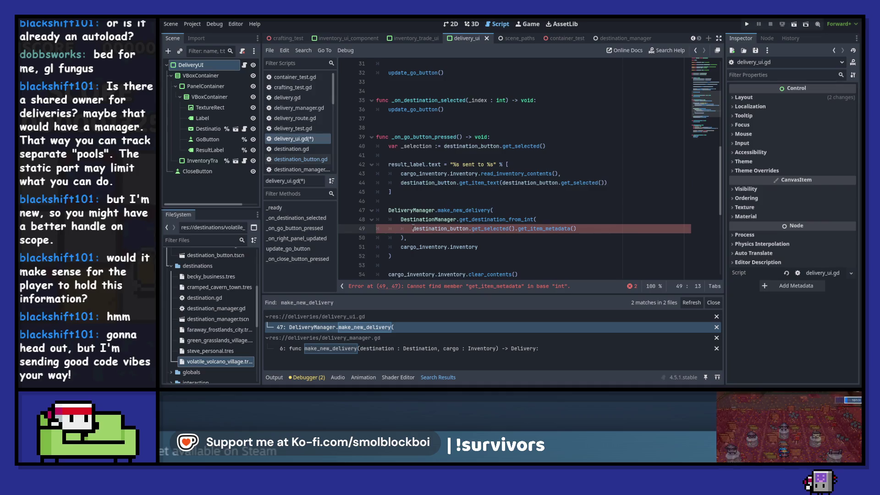
drag(485, 229, 513, 229)
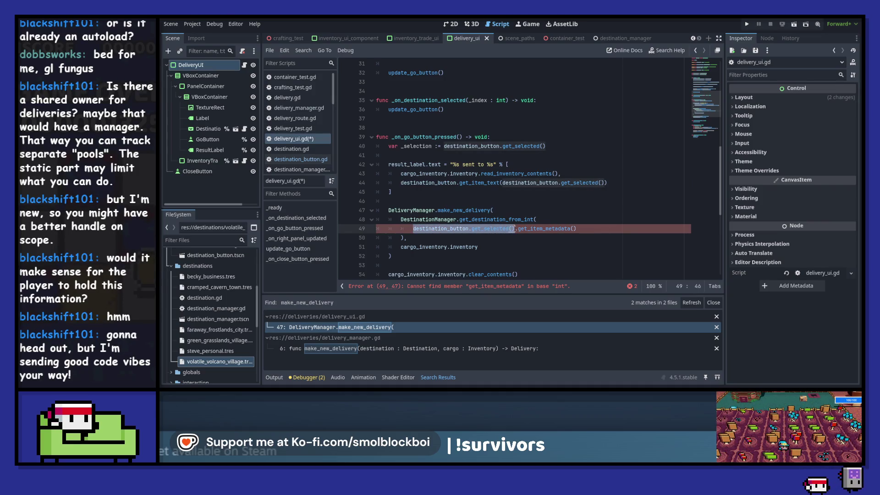
key(BackSpace)
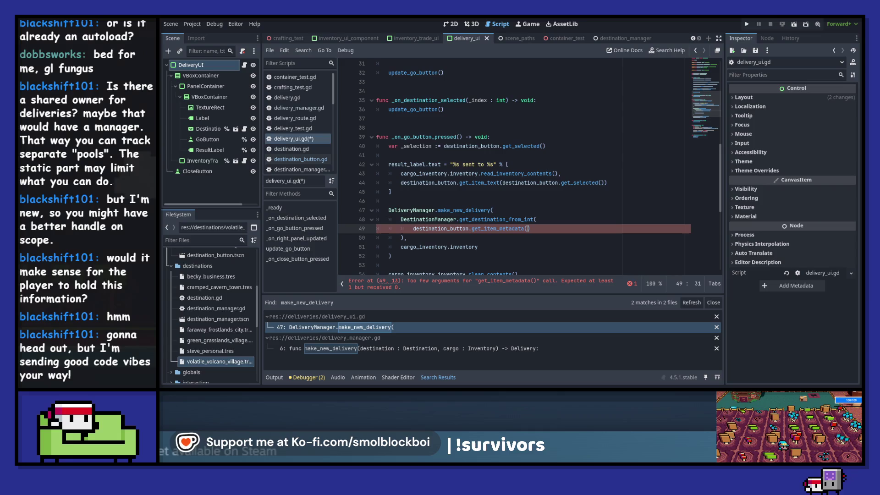
double_click(406, 149)
key(ctrl+c)
click(527, 229)
key(ctrl+v)
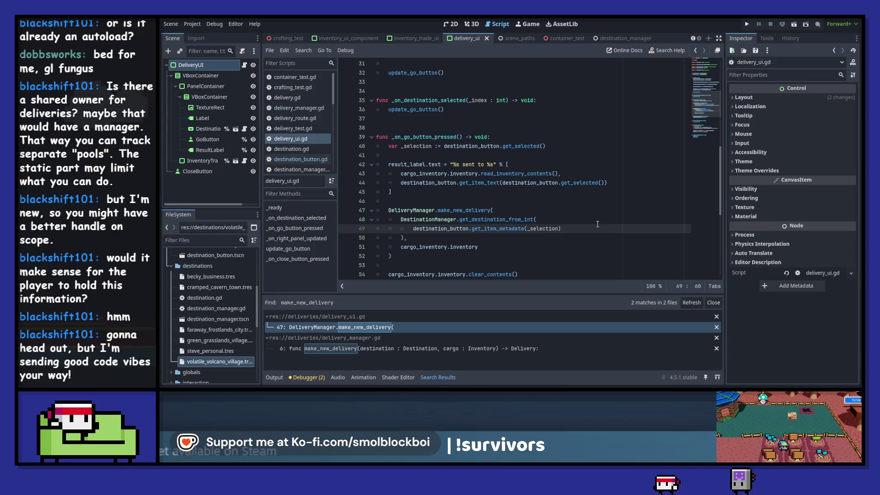
key(F5)
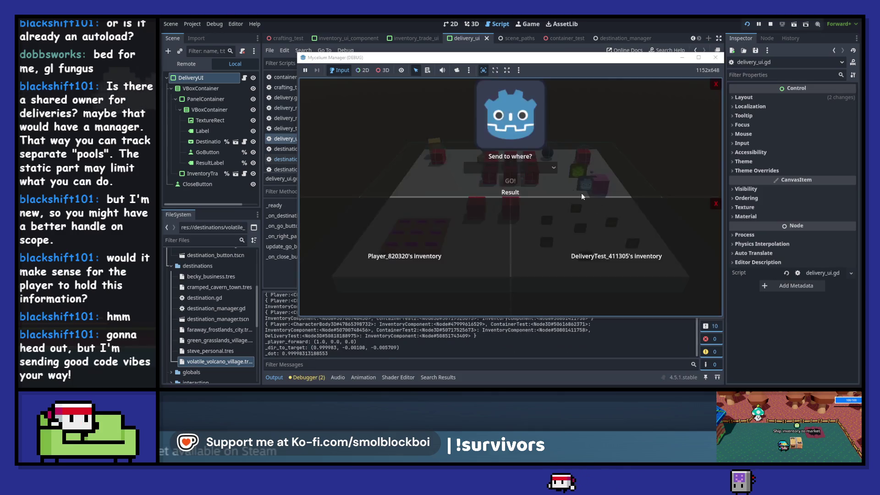
Step: Send mushrooms to Faraway Frostlands City and view the resulting line 47 error in the debugger's Errors list
click(509, 167)
click(509, 217)
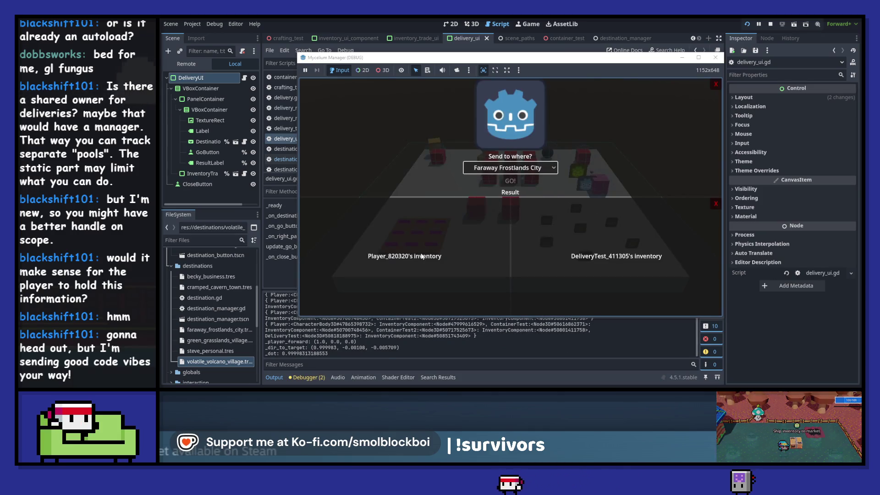
click(716, 84)
key(s)
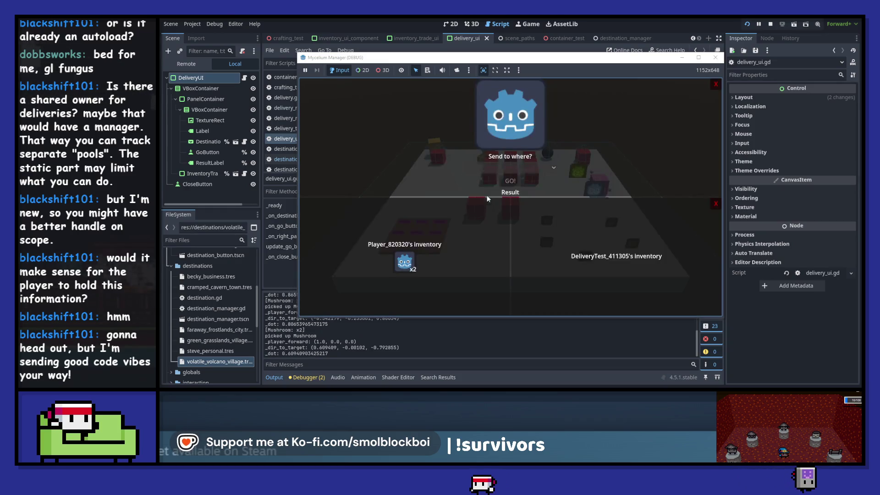
click(509, 168)
click(503, 213)
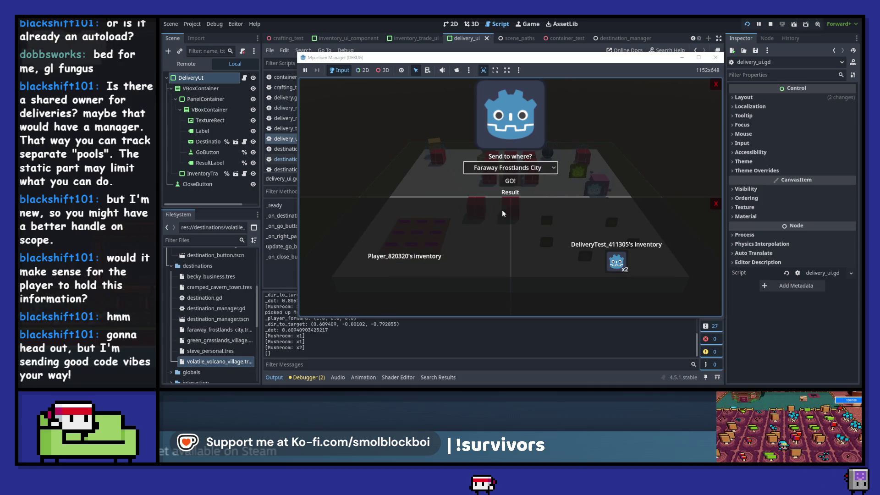
click(510, 181)
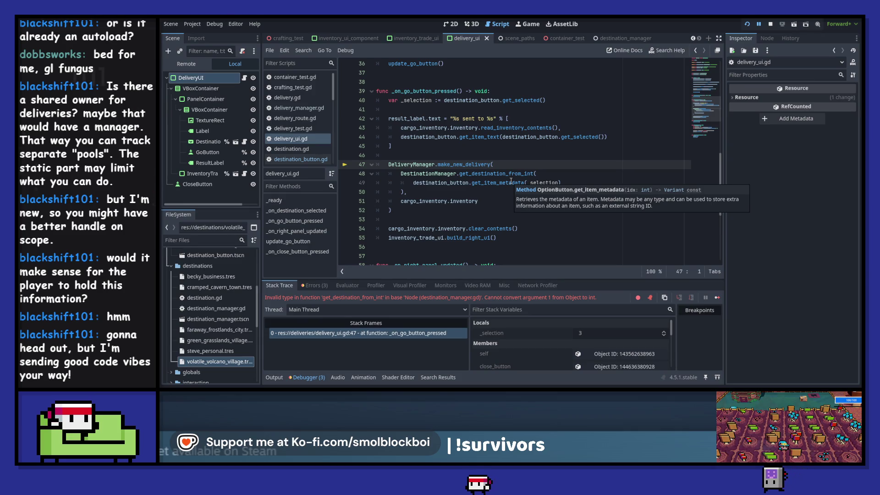
click(318, 287)
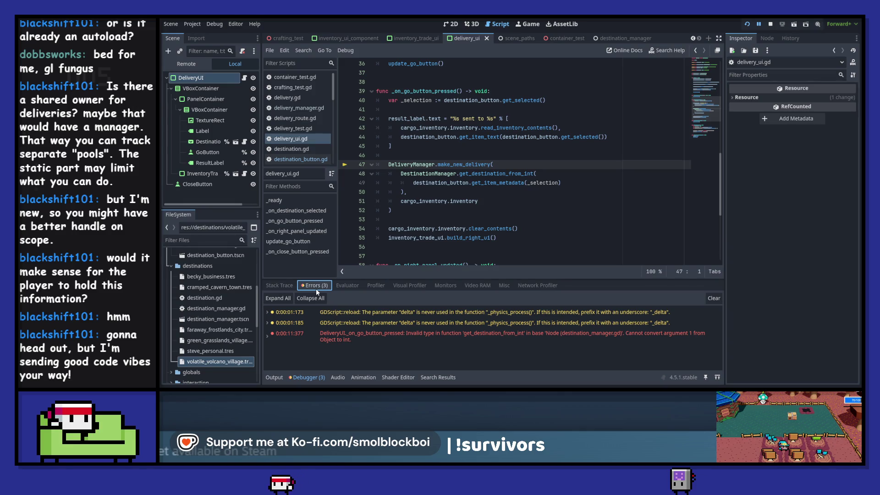
Step: Remove the get_destination_from_int wrapper so make_new_delivery gets the item metadata directly, and save
drag(413, 183, 401, 173)
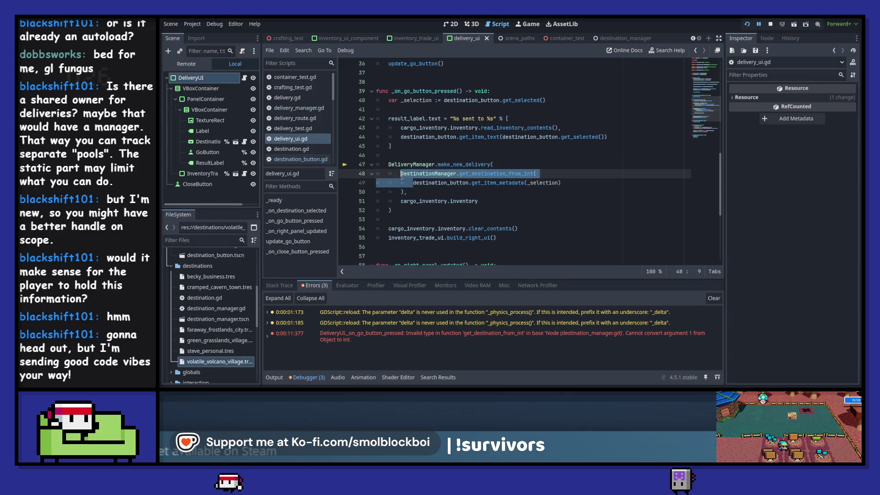
key(BackSpace)
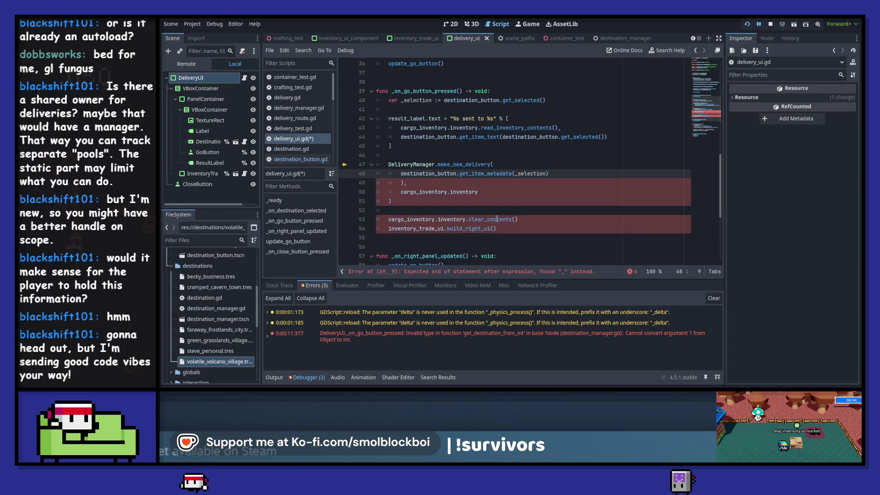
key(BackSpace)
key(BackSpace)
key(BackSpace)
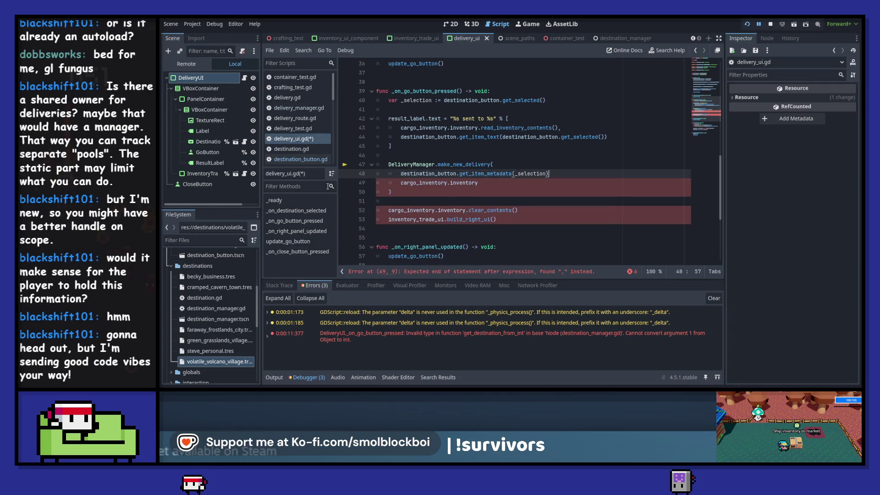
text(,)
key(ctrl+s)
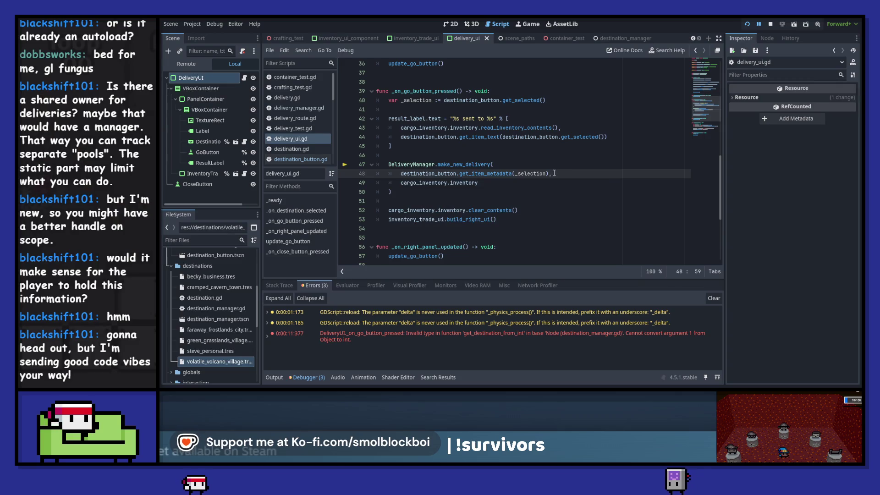
Step: Stop the running game and clear the debugger's error list
click(472, 157)
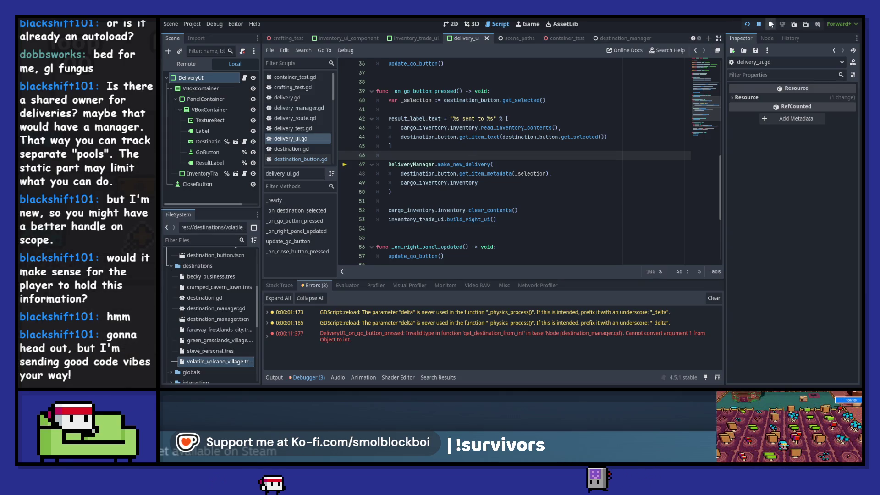
click(771, 25)
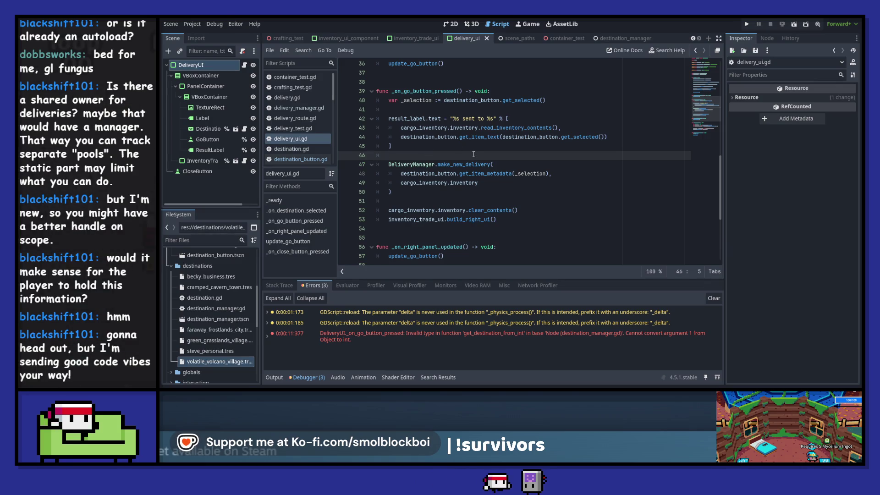
click(713, 298)
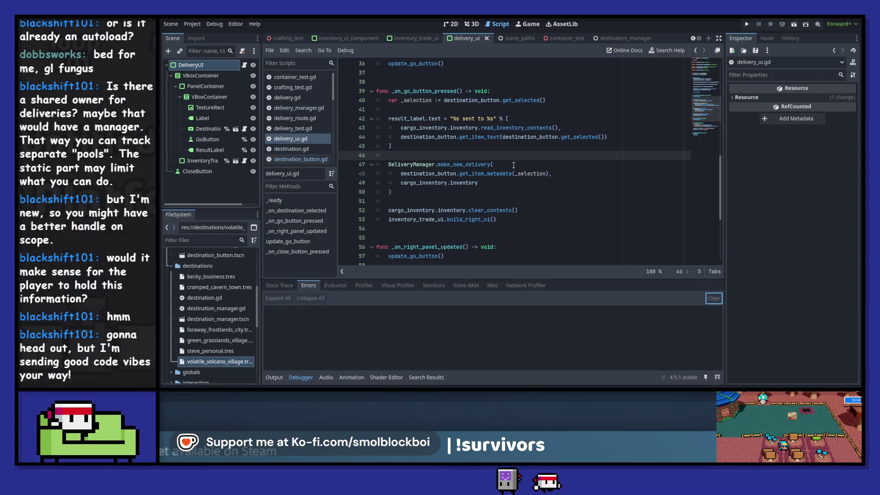
Step: Run the game and send a Mushroom to Cramped Cavern Town
key(F5)
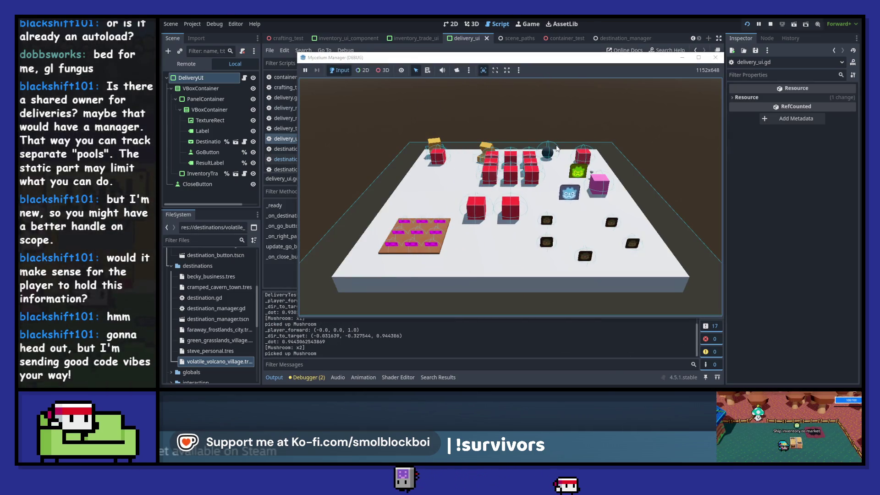
key(e)
click(506, 168)
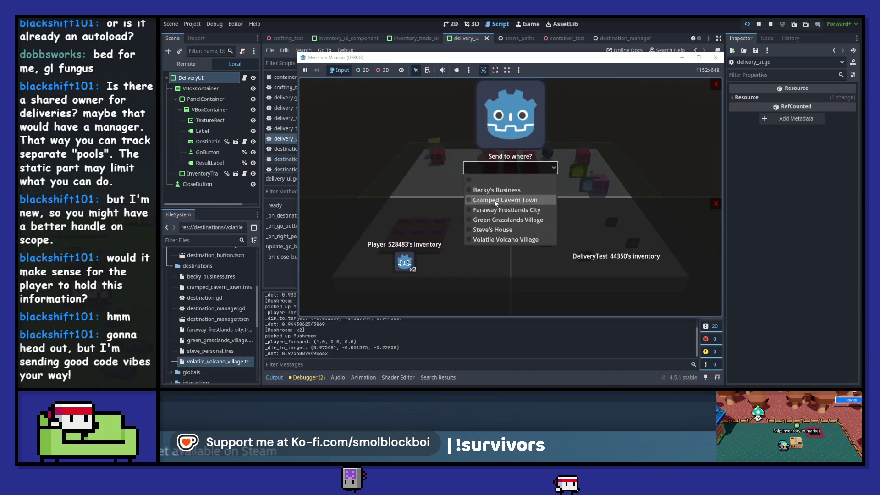
click(495, 200)
click(510, 181)
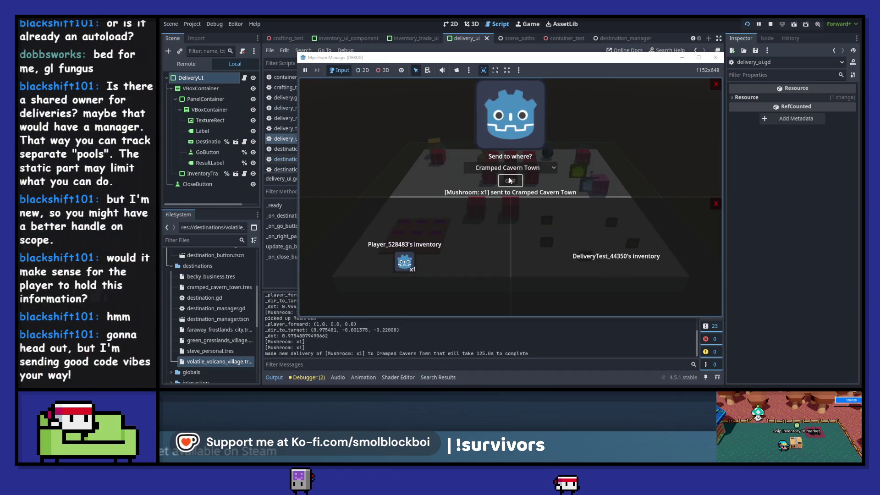
Step: Load a Mushroom into the cargo and send it to Volatile Volcano Village
click(510, 168)
click(509, 240)
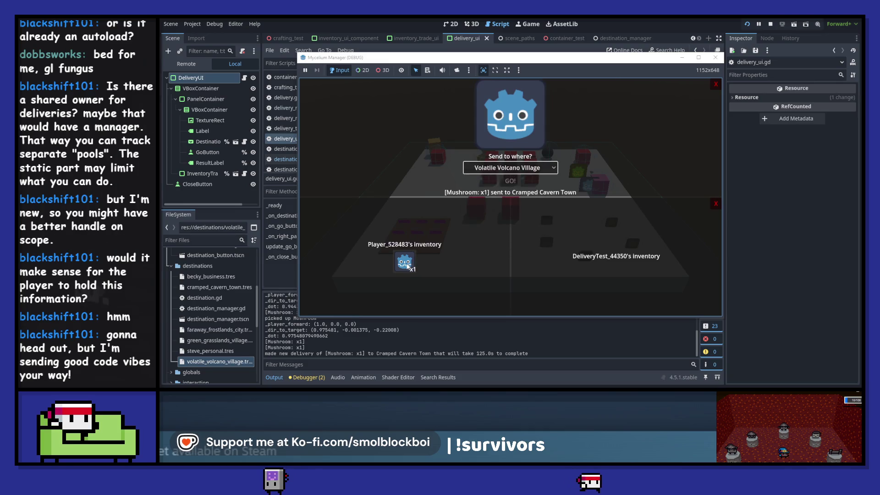
click(405, 263)
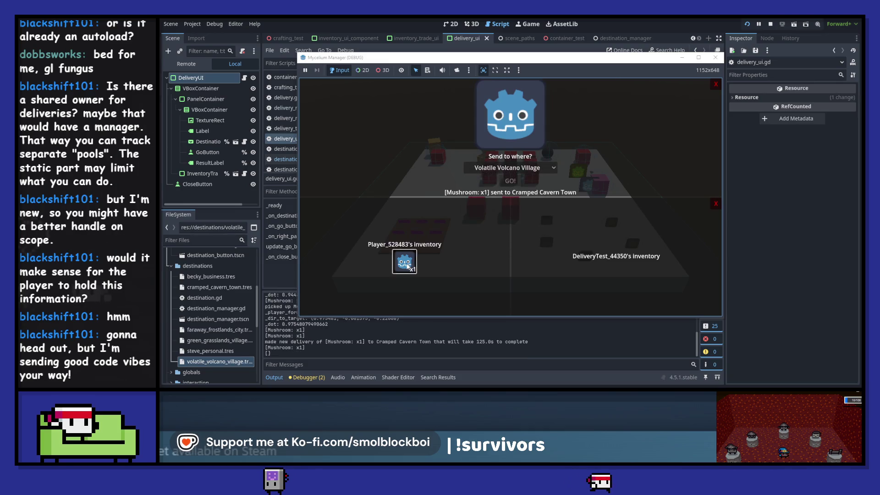
click(510, 181)
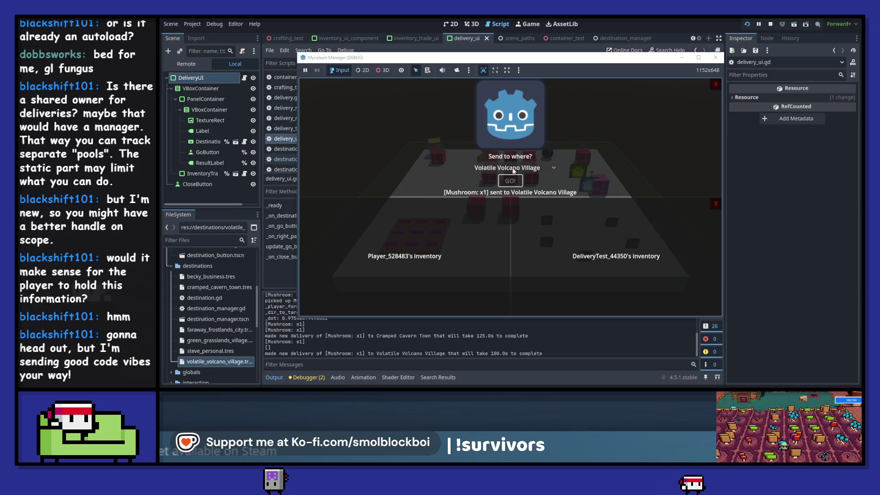
key(e)
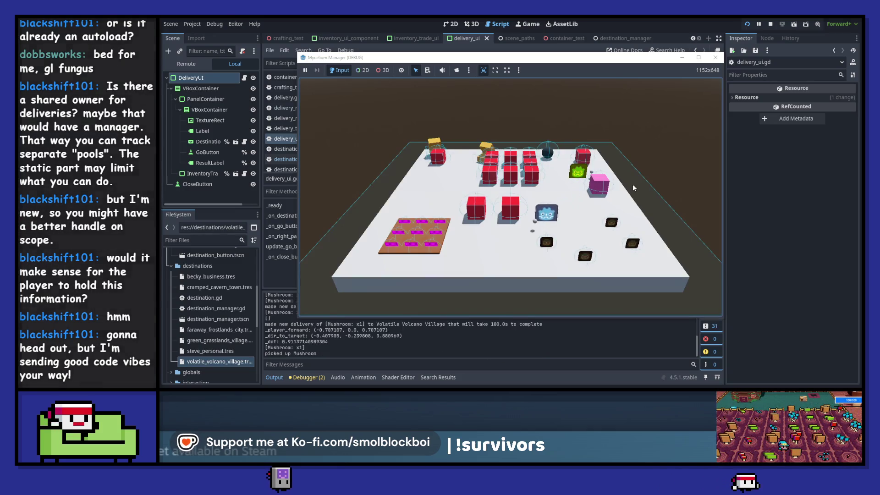
Step: Walk around collecting mushrooms, reopen the delivery screen, then stop the game with F8
key(s)
key(d)
key(w)
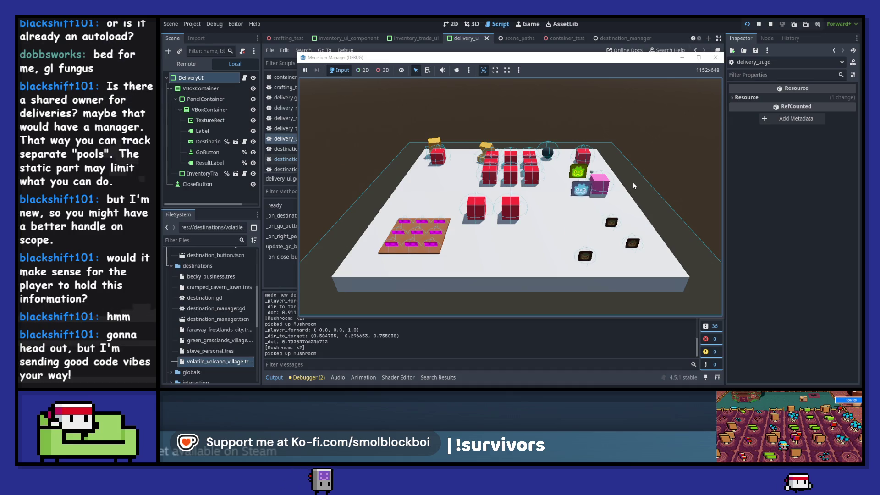
key(e)
click(510, 168)
click(438, 238)
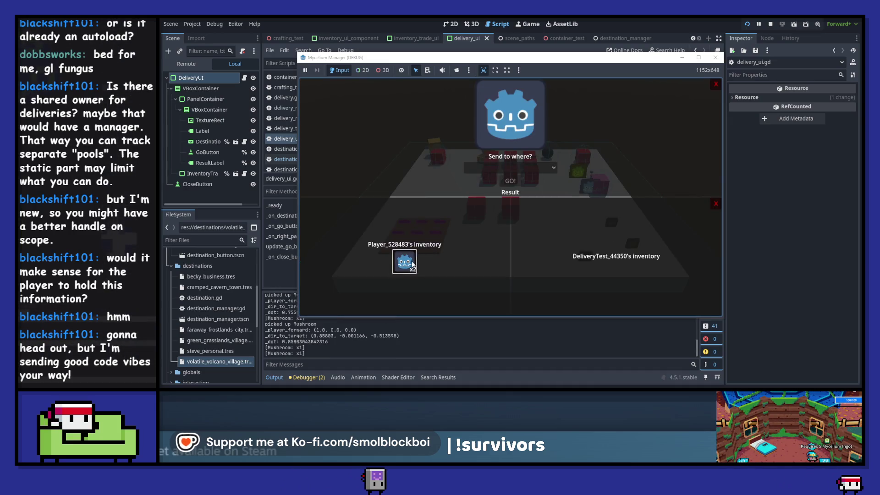
key(F8)
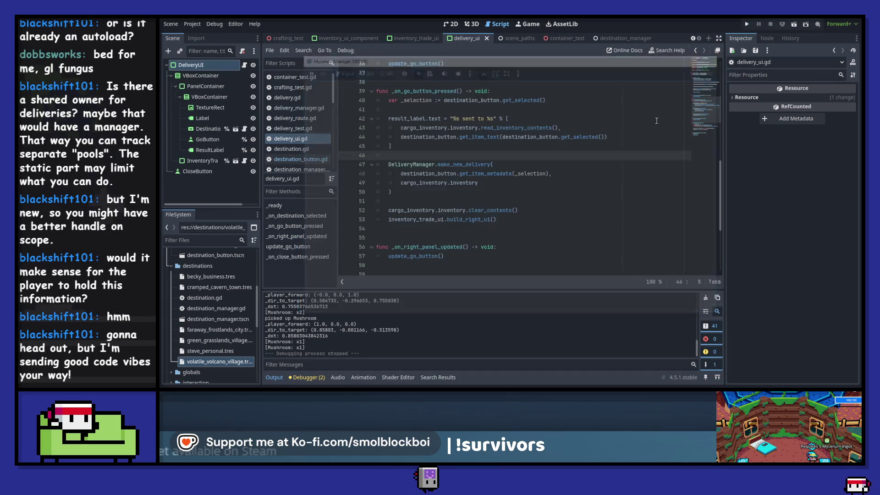
Step: Open the DestinationButton scene in its own tab along with its destination_button.gd script
click(533, 160)
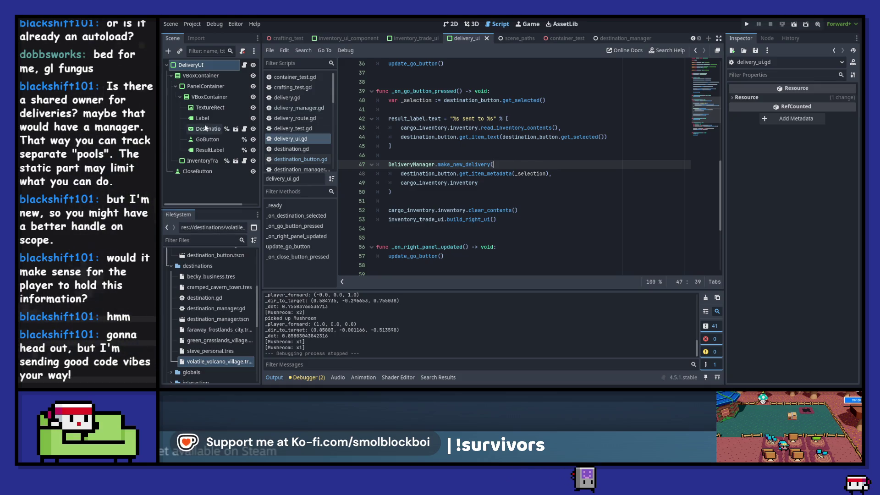
click(207, 128)
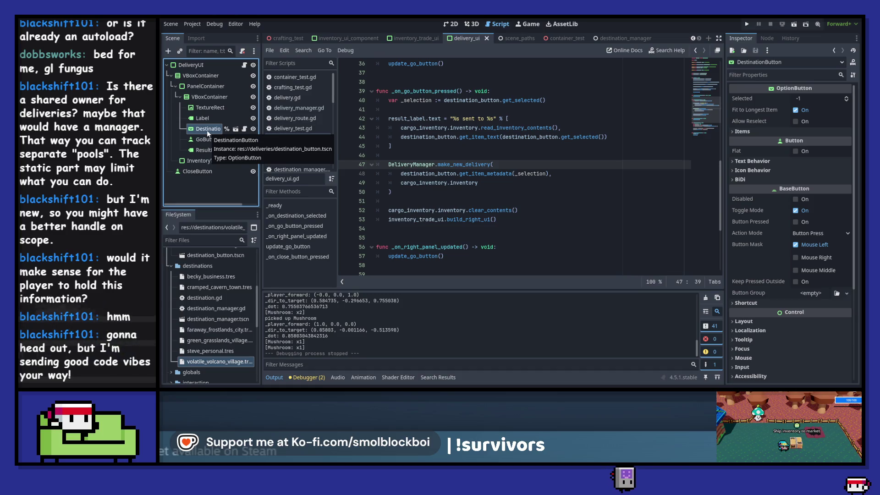
click(450, 27)
click(236, 128)
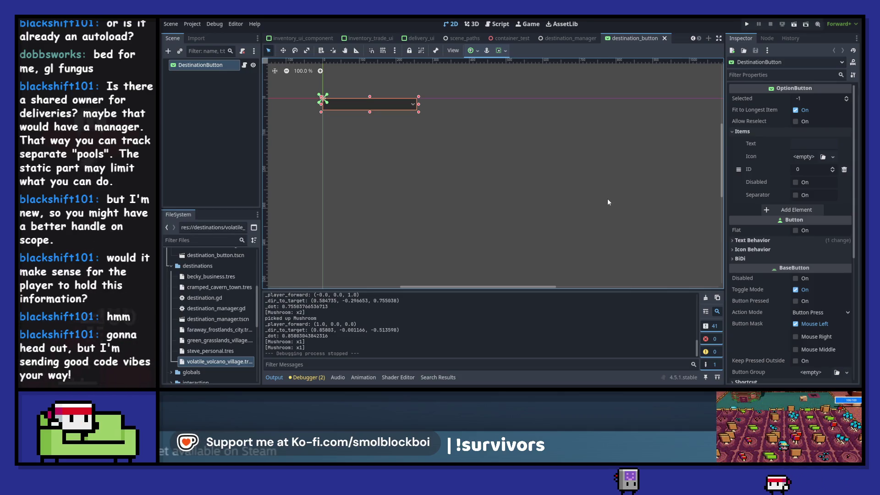
click(244, 66)
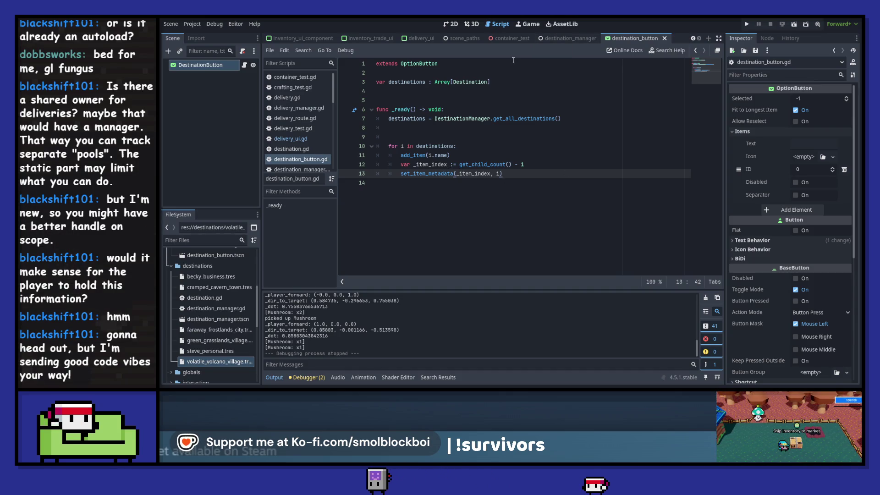
Step: Clear the Output log and return to line 49 of delivery_ui.gd
click(706, 301)
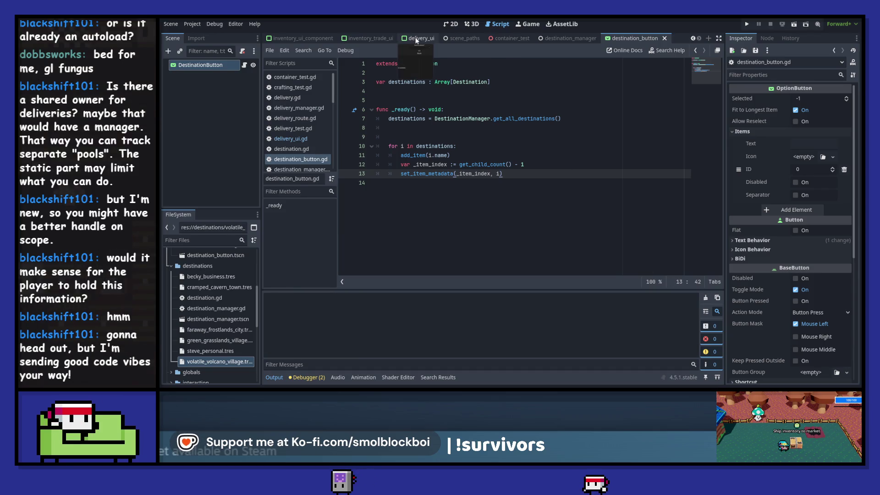
click(416, 37)
click(493, 182)
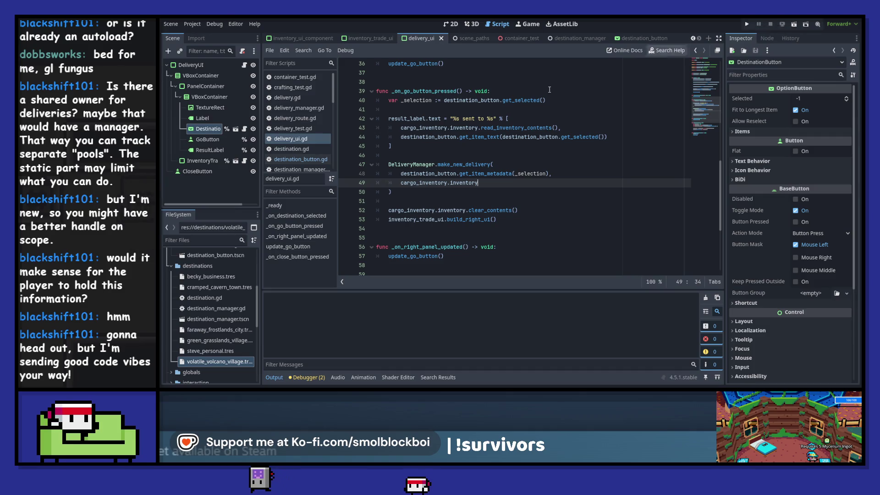
Step: Run the game with F5, collect mushrooms, and walk to the delivery station
key(F5)
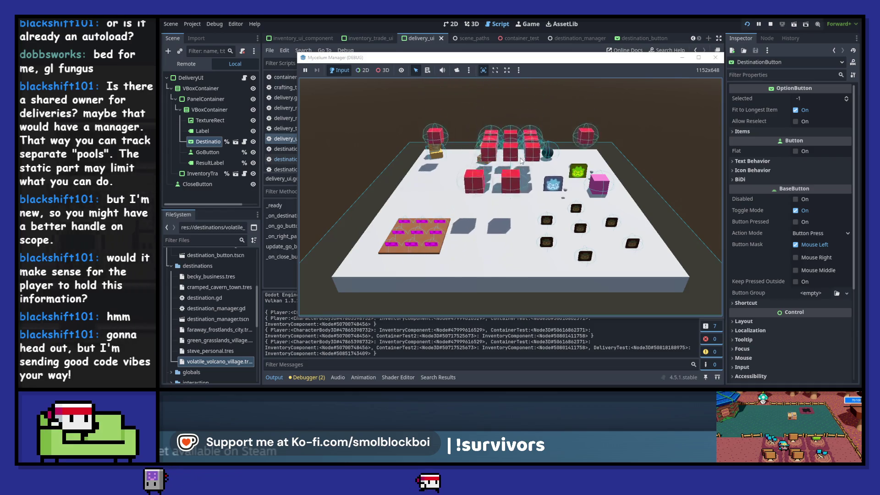
key(s)
key(a)
key(s)
key(d)
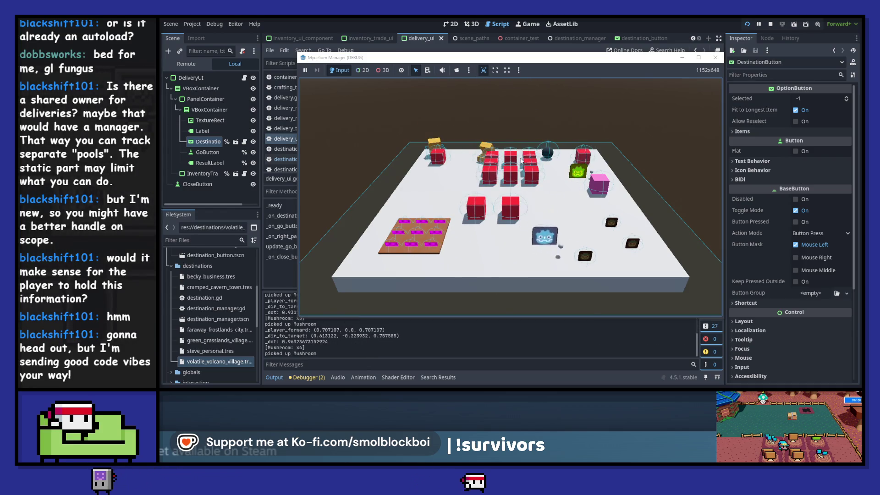
key(d)
key(w)
key(a)
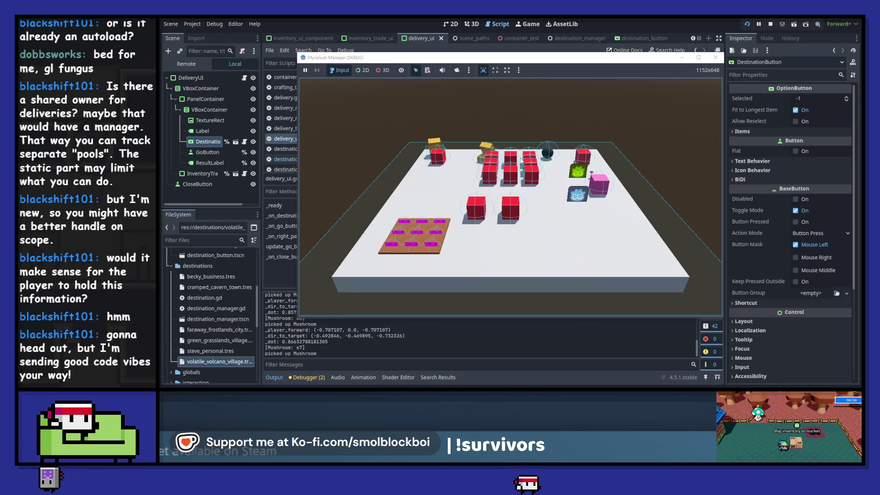
Step: Send four Mushrooms to Faraway Frostlands City, then stop the game
click(504, 167)
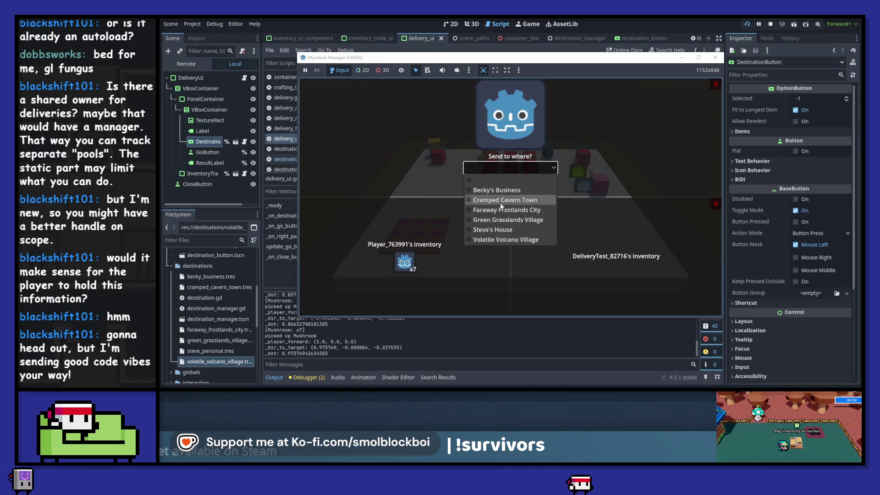
click(499, 208)
click(402, 265)
click(402, 266)
click(402, 266)
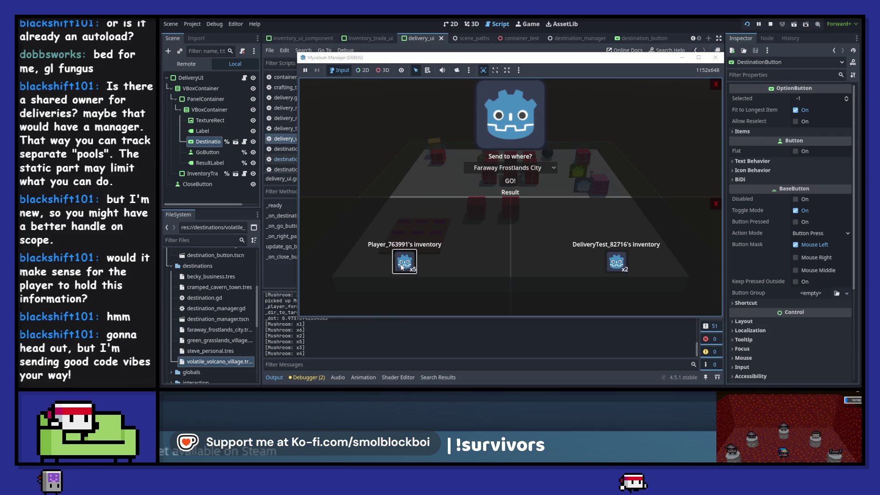
click(402, 266)
click(511, 181)
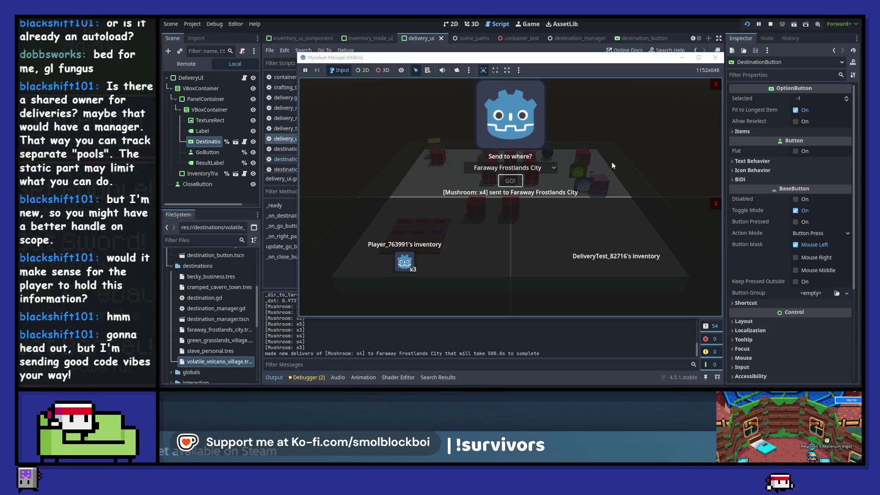
click(715, 58)
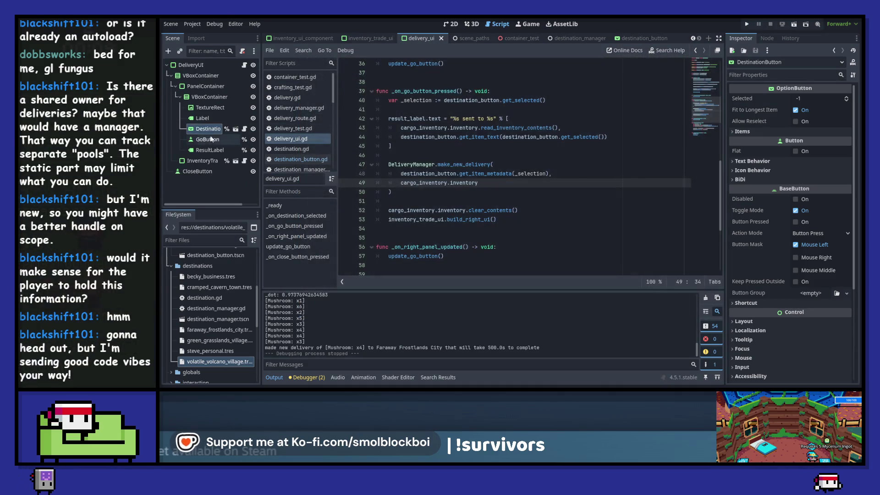
Step: Rename the GoButton node to SendButton and point line 10's variable at it
click(208, 153)
scroll(543, 155, up, 6)
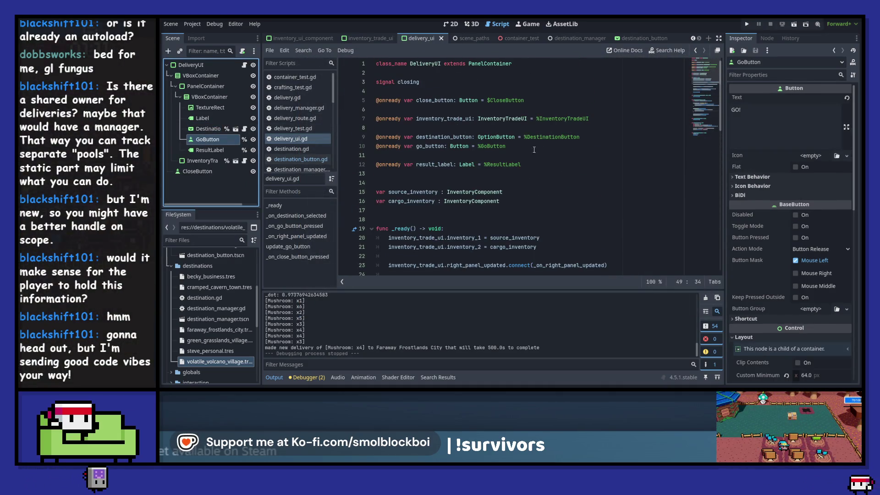
click(200, 139)
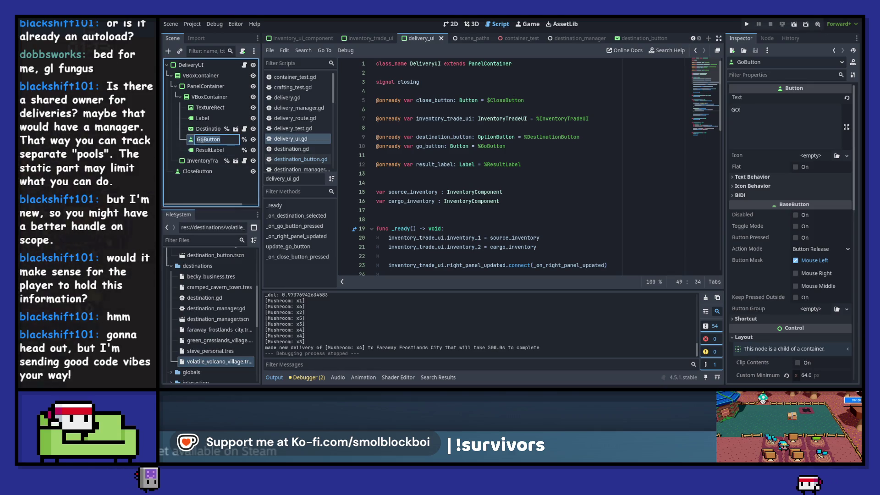
text(SendButton)
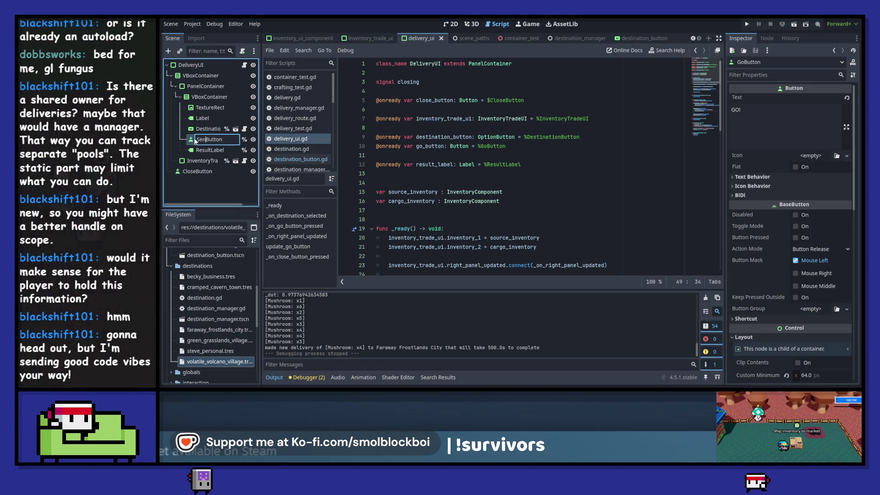
key(Return)
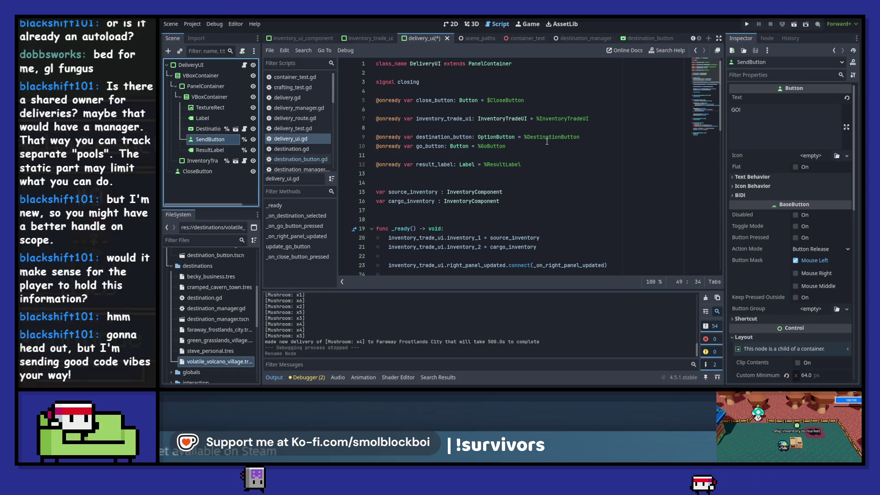
drag(506, 146, 375, 145)
drag(224, 143, 426, 149)
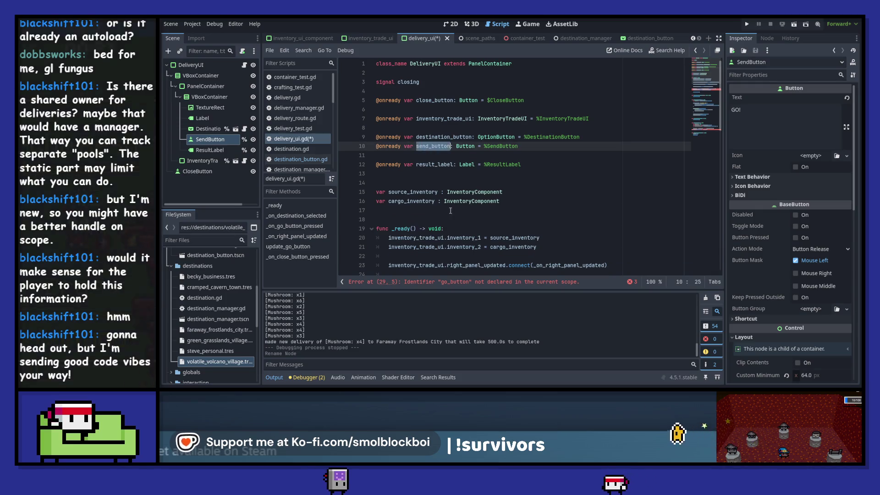
Step: Replace the go_button references on lines 29, 30 and 66 with send_button
click(458, 281)
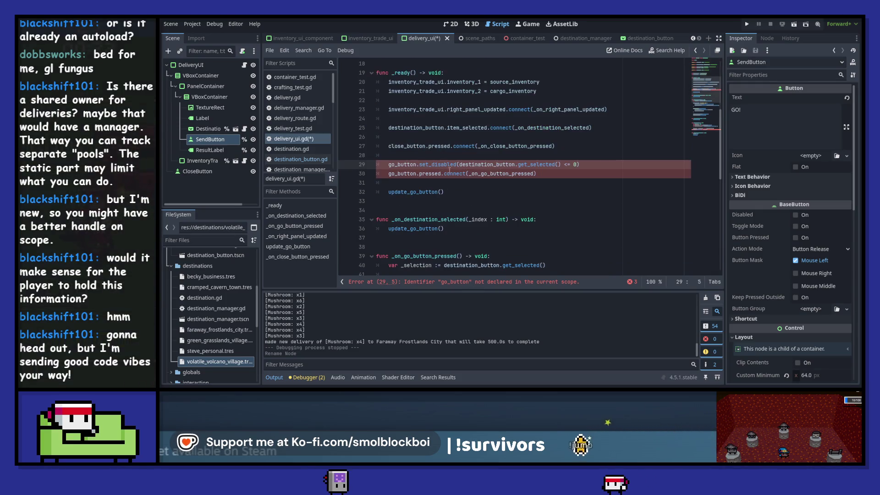
double_click(406, 164)
key(ctrl+d)
text(send_button)
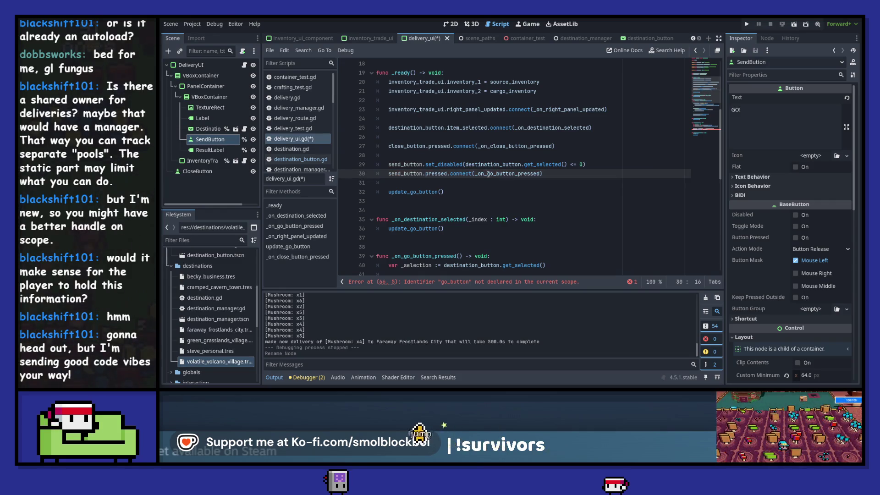
drag(490, 174, 517, 174)
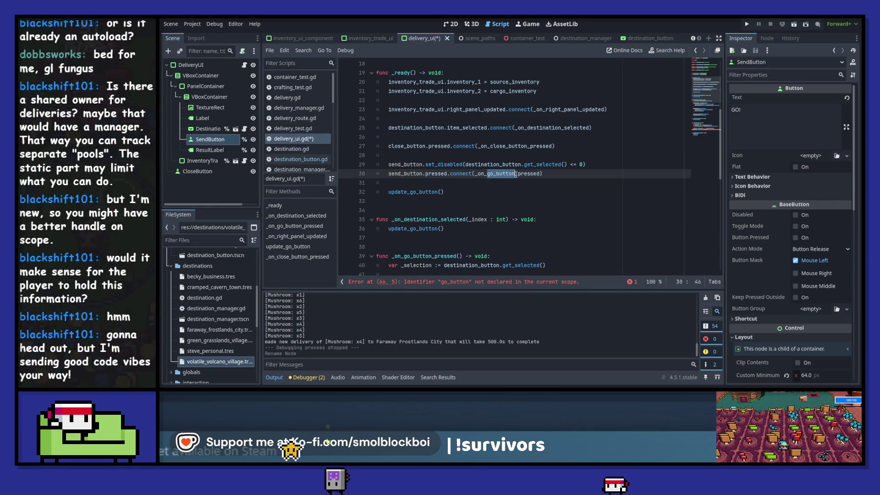
text(send_button)
click(484, 164)
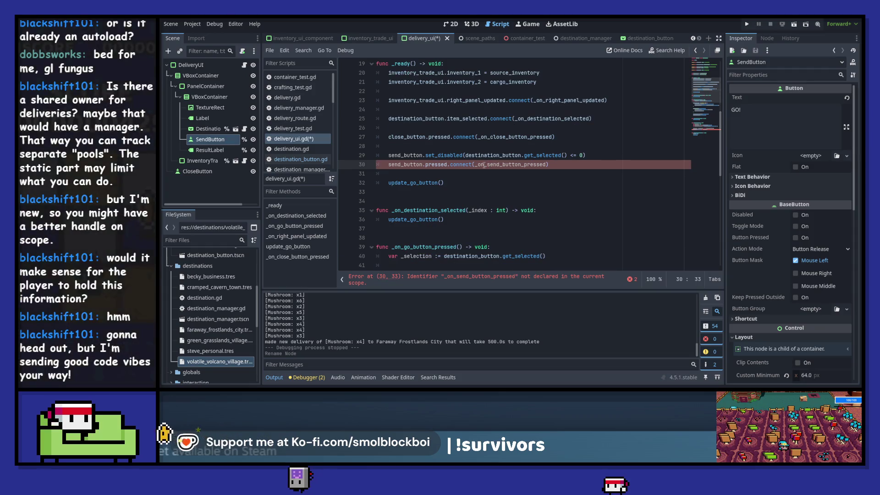
scroll(484, 164, down, 10)
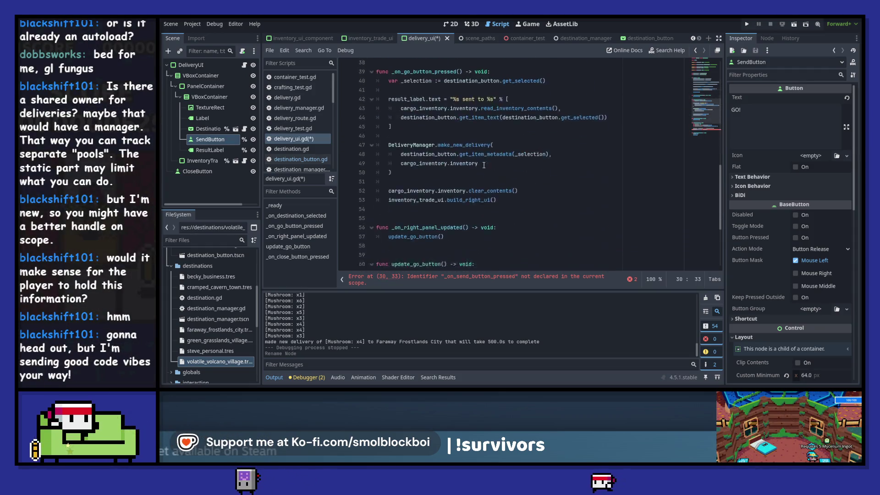
double_click(402, 201)
text(send_button.set_disabled(not _can_deploy)
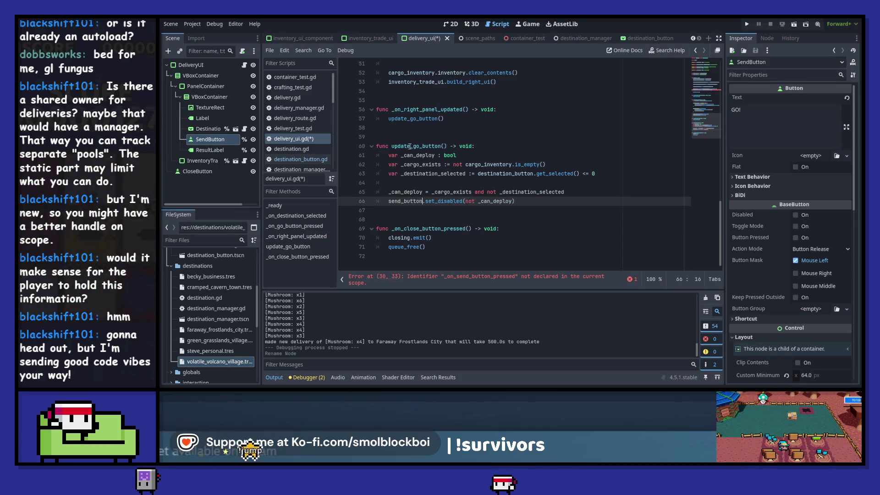
Step: Rename update_go_button to update_send_button in its definition and calls on lines 57, 36 and 32
double_click(442, 145)
text(update_send_button)
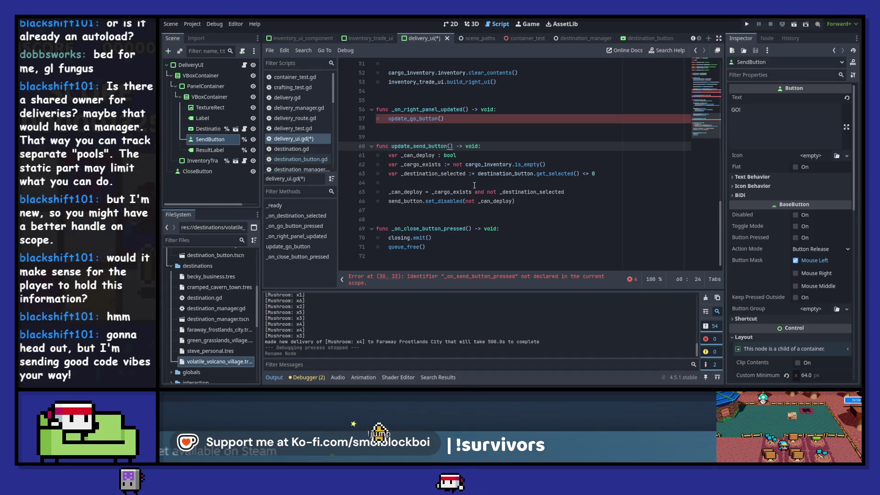
click(412, 119)
double_click(415, 119)
text(update_send_button)
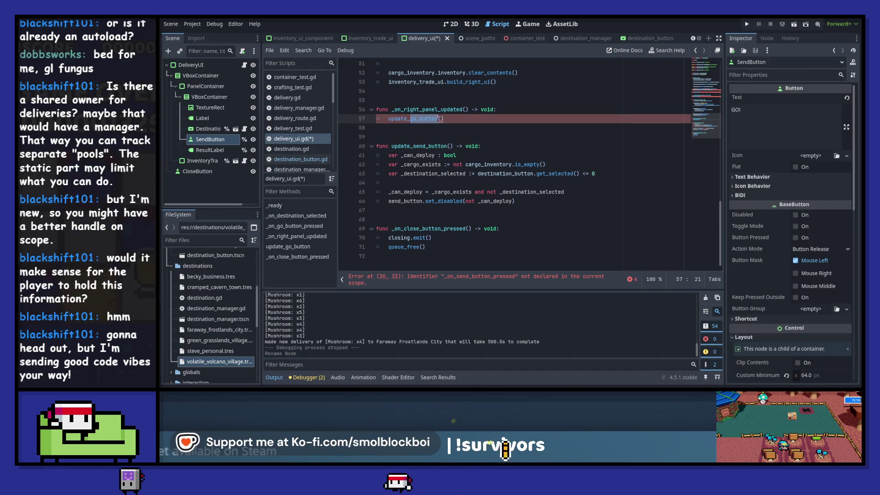
scroll(444, 163, up, 5)
scroll(444, 163, up, 2)
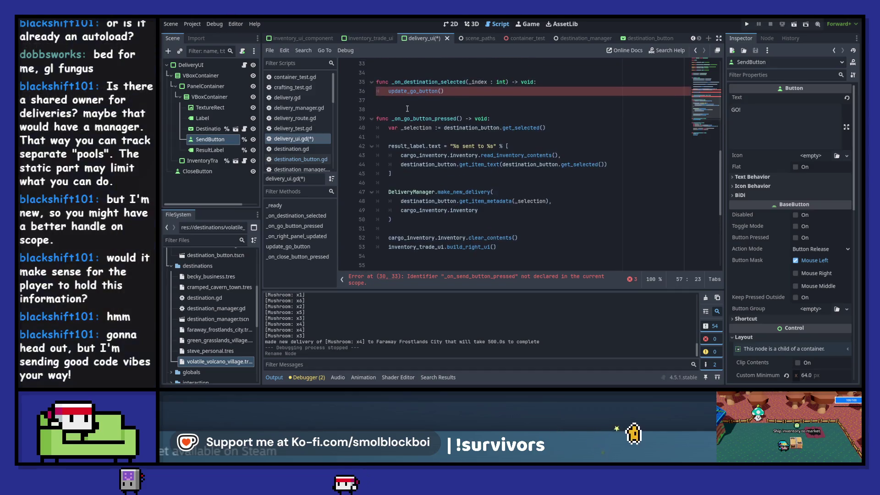
double_click(413, 91)
text(update_send_button)
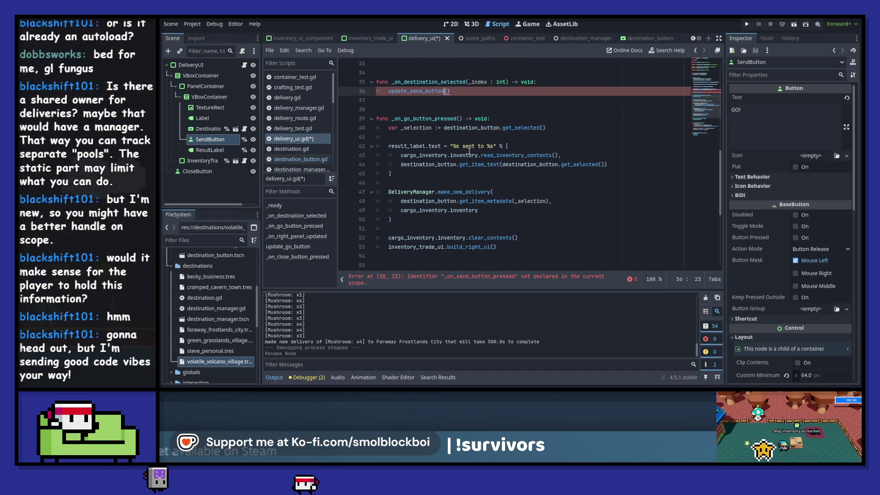
scroll(469, 151, up, 5)
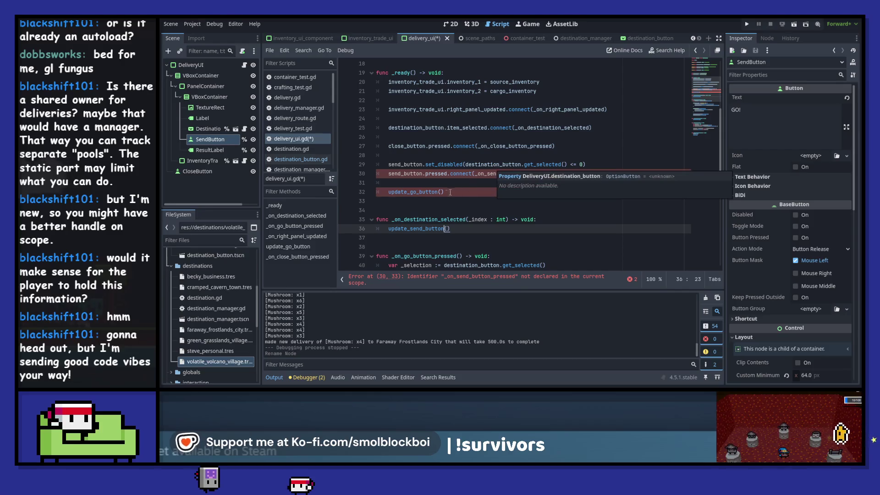
double_click(408, 193)
text(update_send_button)
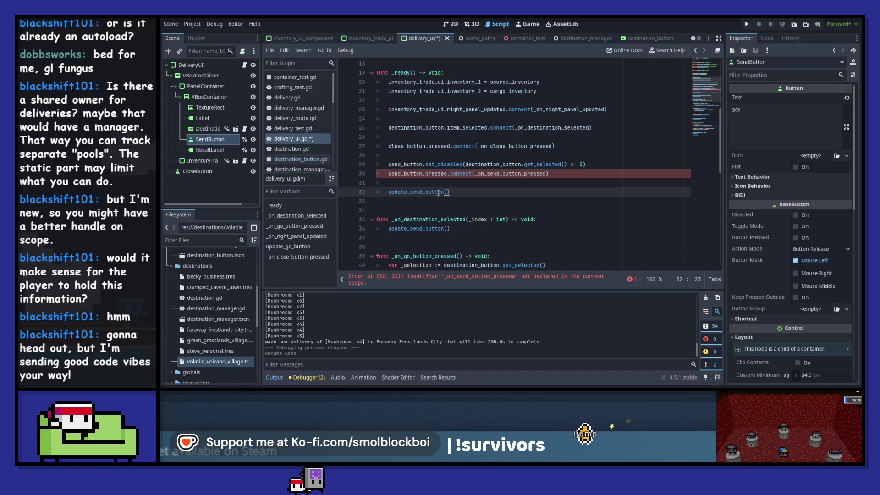
Step: Rename the line 39 handler to _on_send_button_pressed, save the script, and run the game
scroll(438, 192, down, 3)
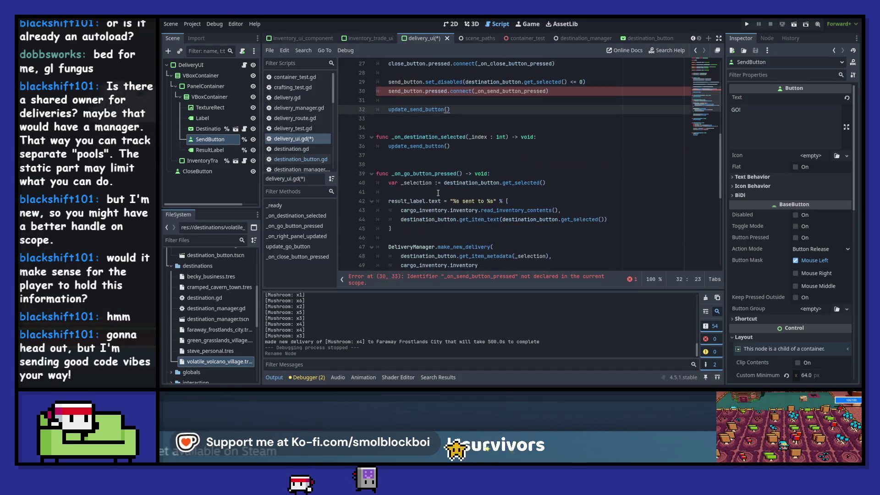
drag(403, 174, 454, 174)
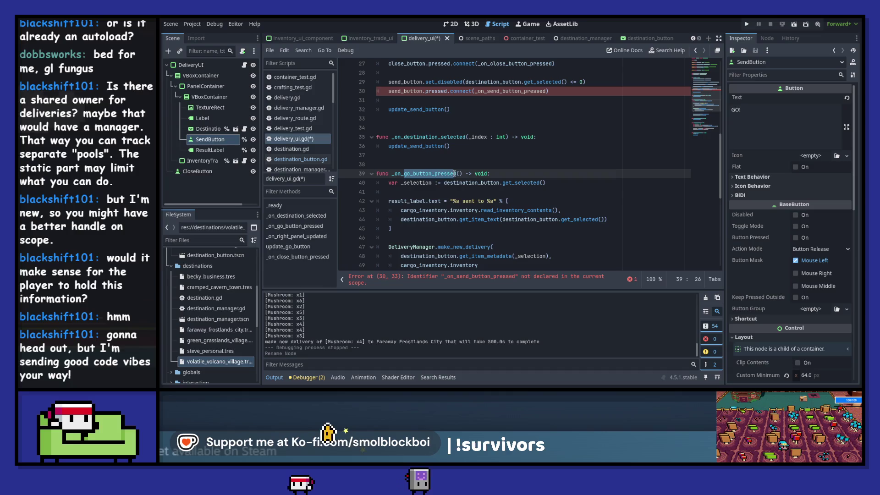
text(send_button)
key(Delete)
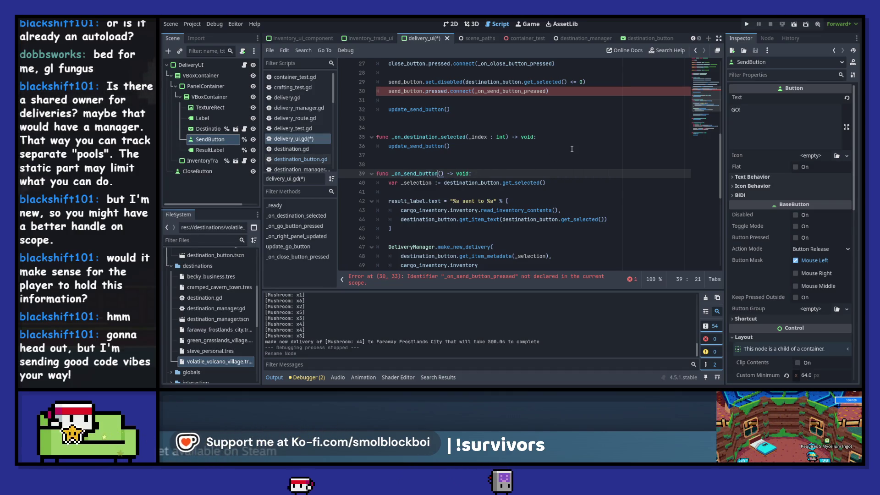
click(431, 174)
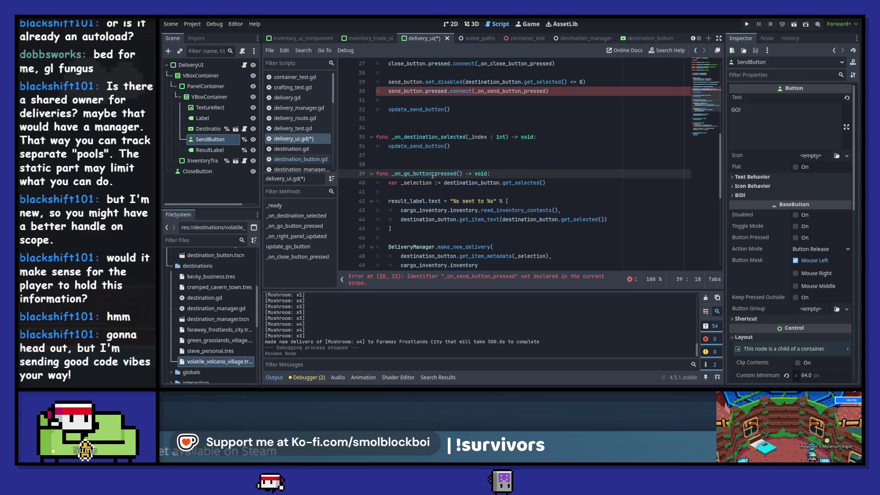
key(ctrl+y)
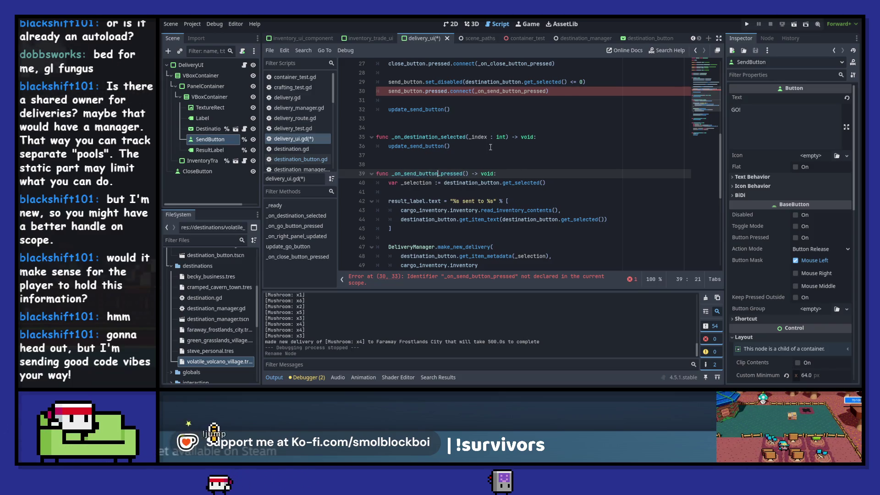
key(ctrl+s)
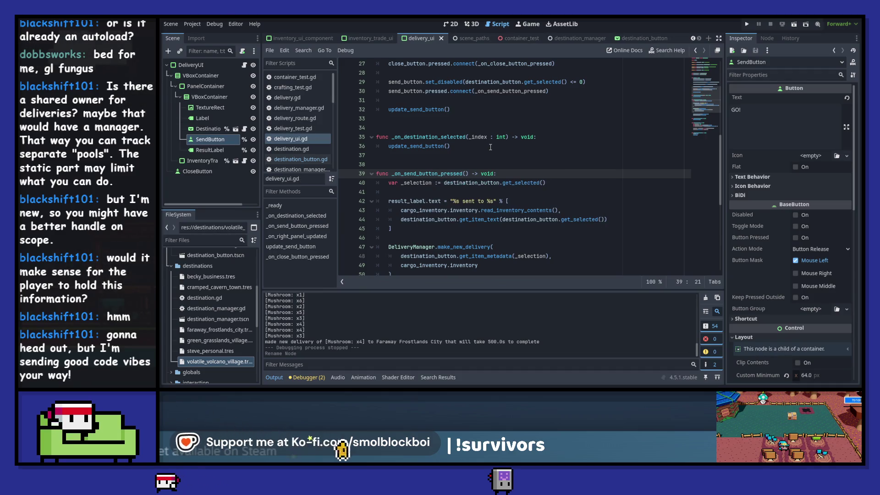
key(F5)
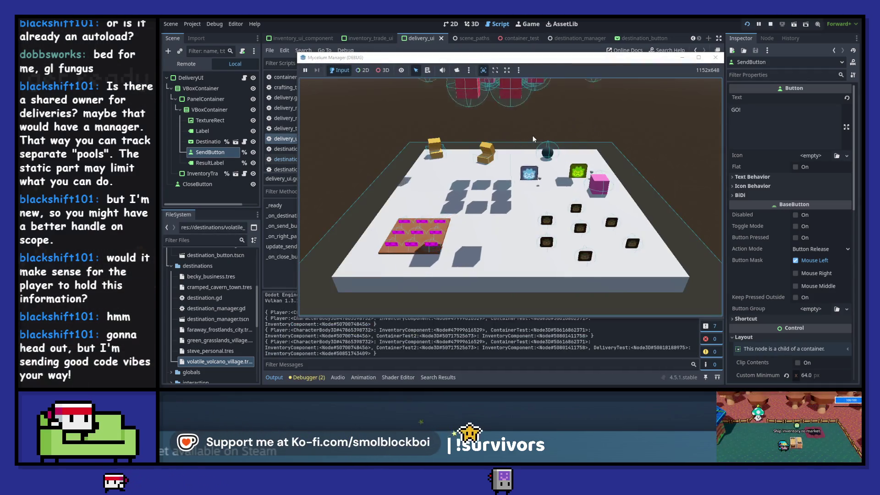
Step: In the running game, send a mushroom to Cramped Cavern Town, then stop it
key(s+d)
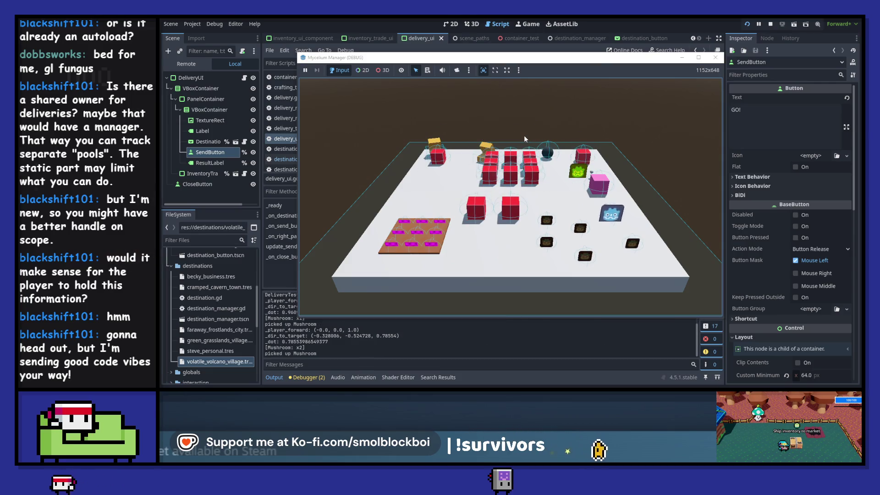
click(510, 167)
click(507, 199)
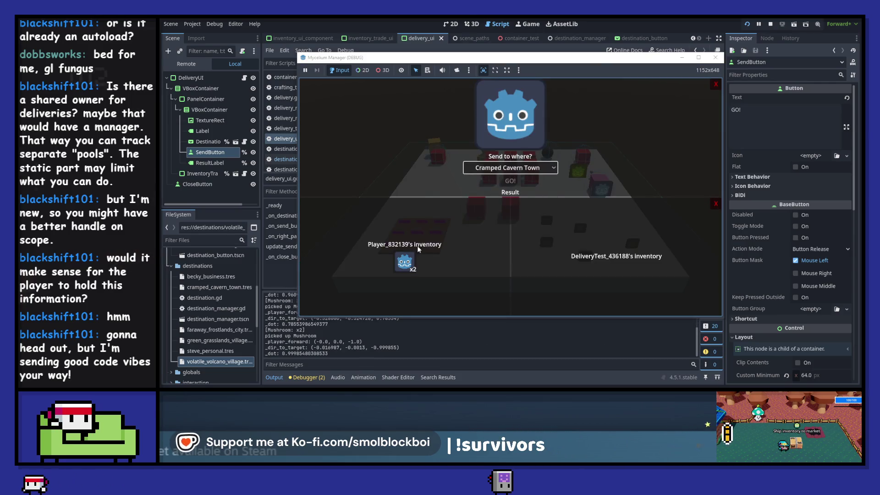
click(510, 181)
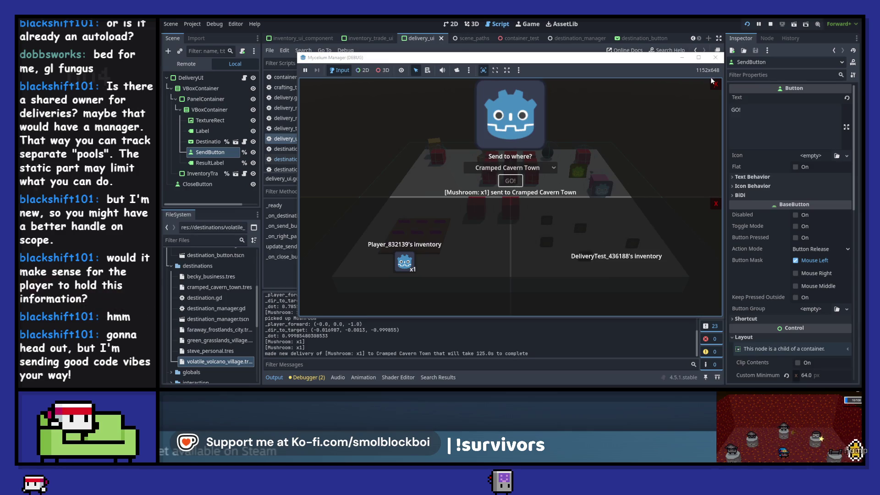
click(715, 58)
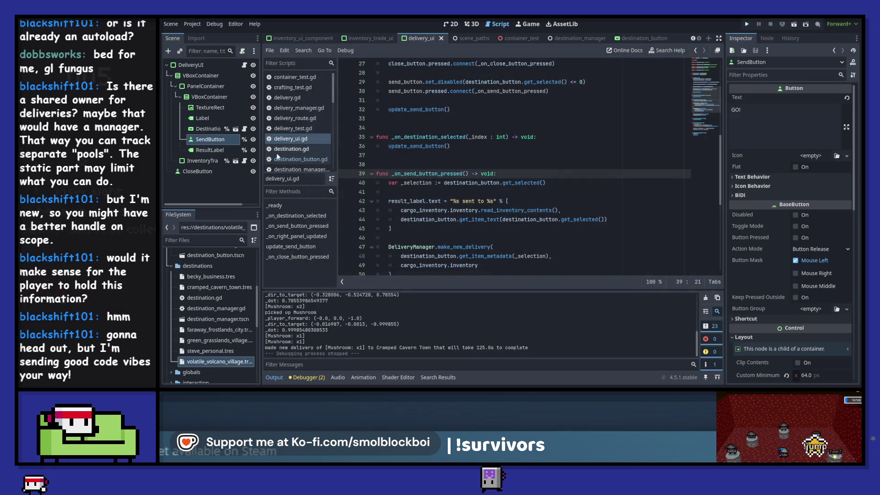
Step: Change SendButton's Text from 'GO!' to 'Send it' in the Inspector
click(760, 112)
key(BackSpace)
key(BackSpace)
key(BackSpace)
text(Send)
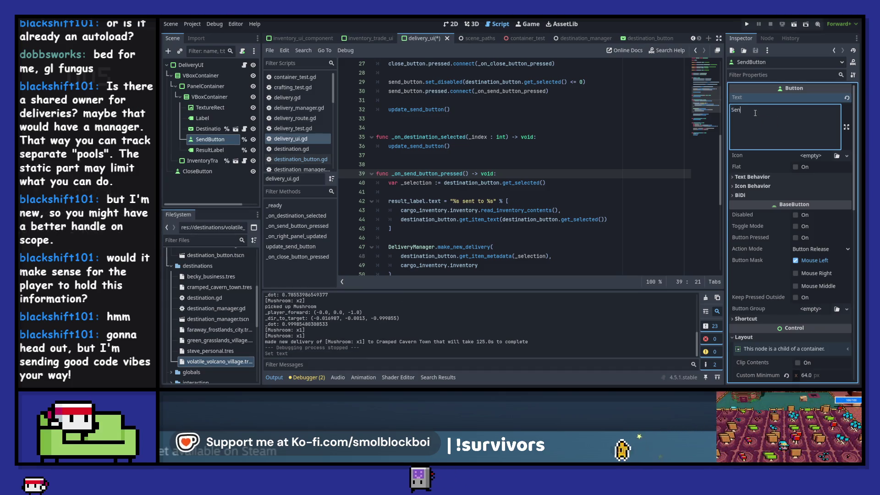
text( it)
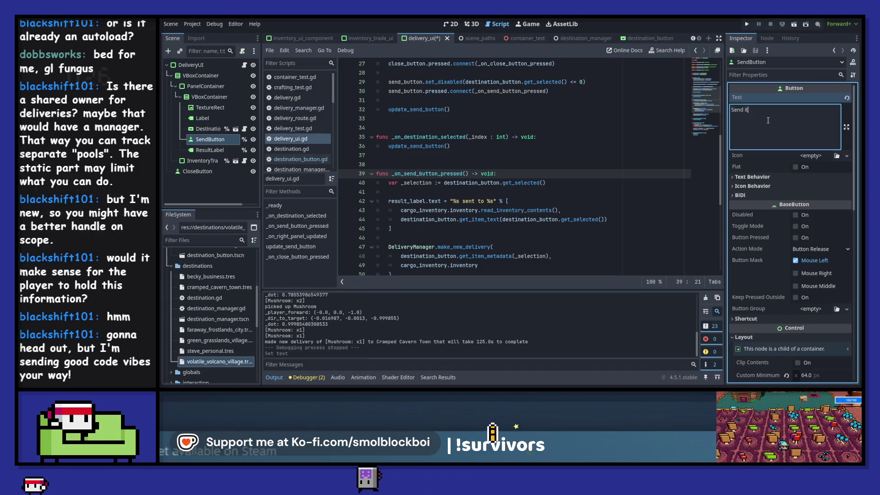
Step: Rerun the game, send a mushroom to Faraway Frostlands City, then close it
click(747, 24)
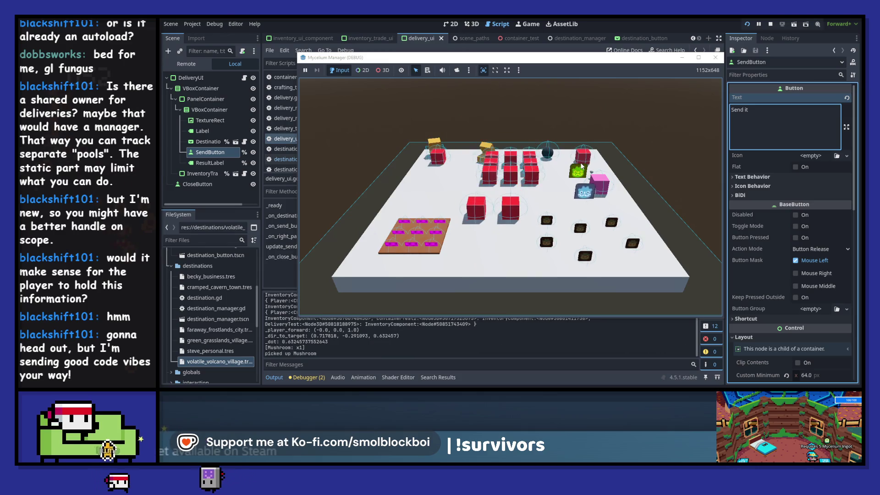
click(576, 171)
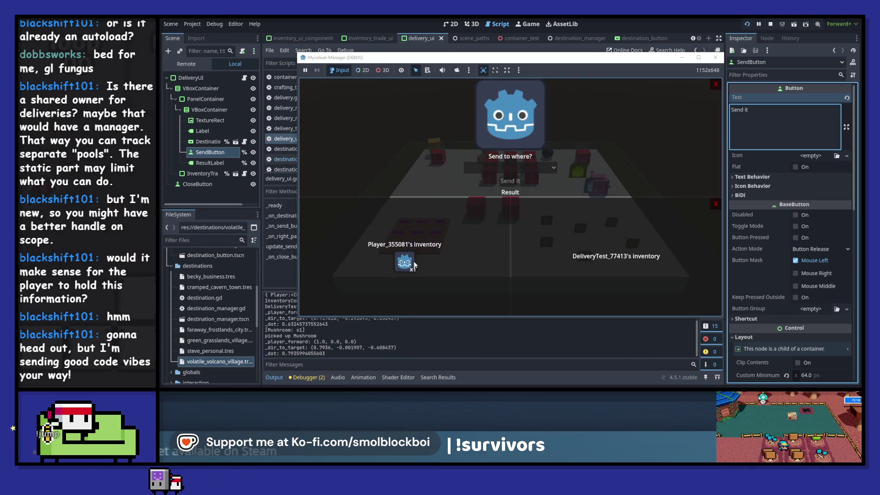
click(513, 182)
click(513, 168)
click(511, 209)
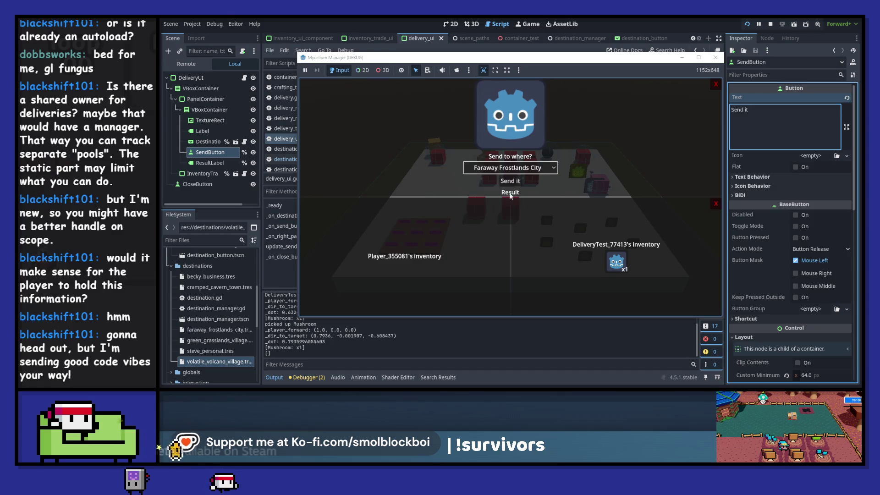
click(510, 181)
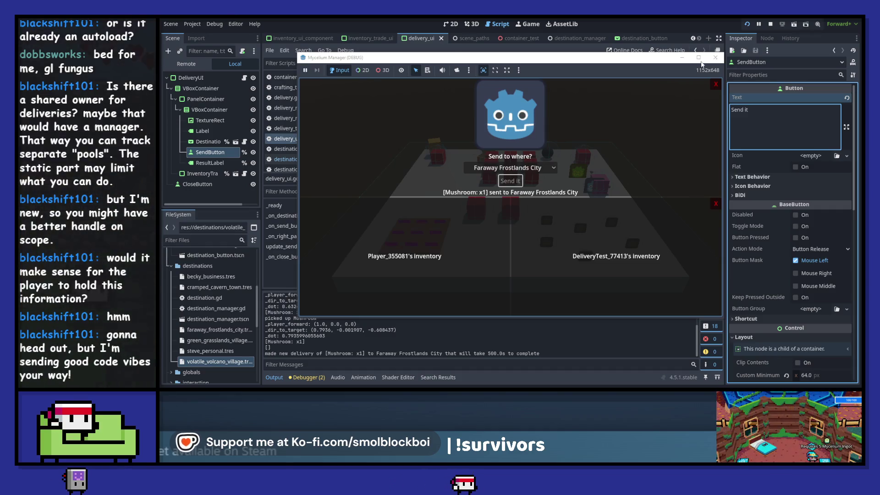
click(713, 59)
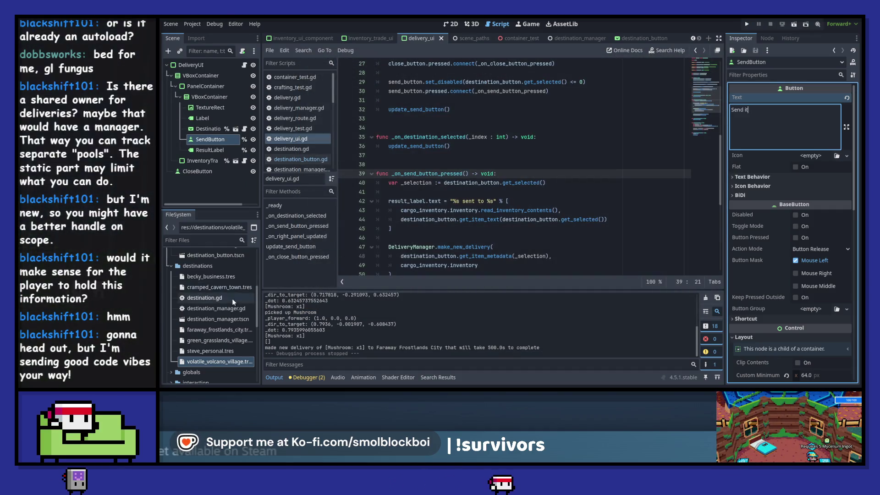
Step: Open the delivery.gd script from the deliveries folder and review it
scroll(232, 299, up, 5)
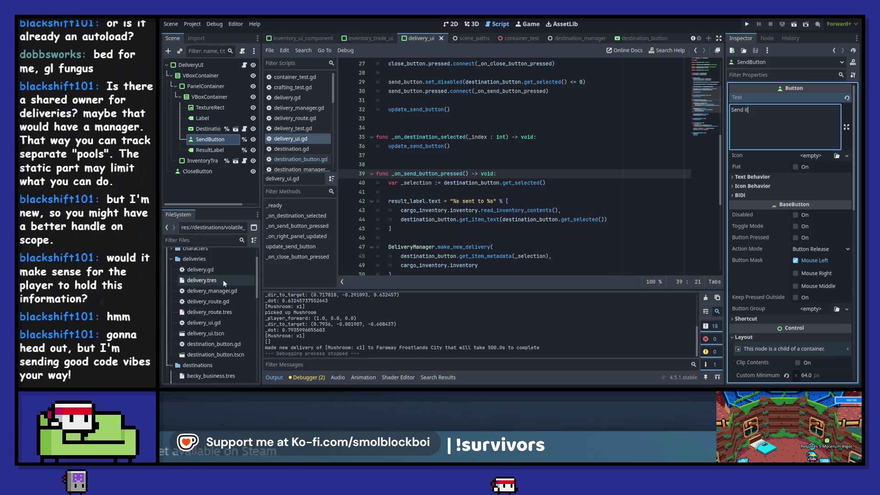
click(224, 281)
double_click(227, 269)
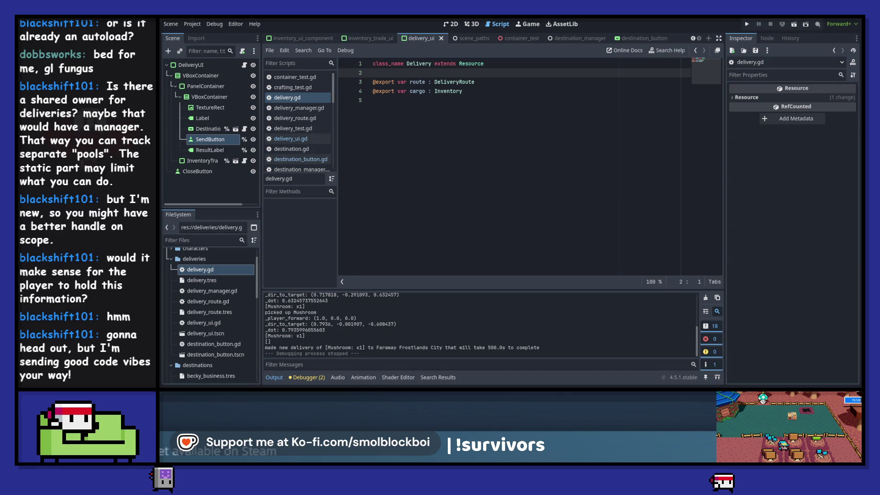
click(595, 154)
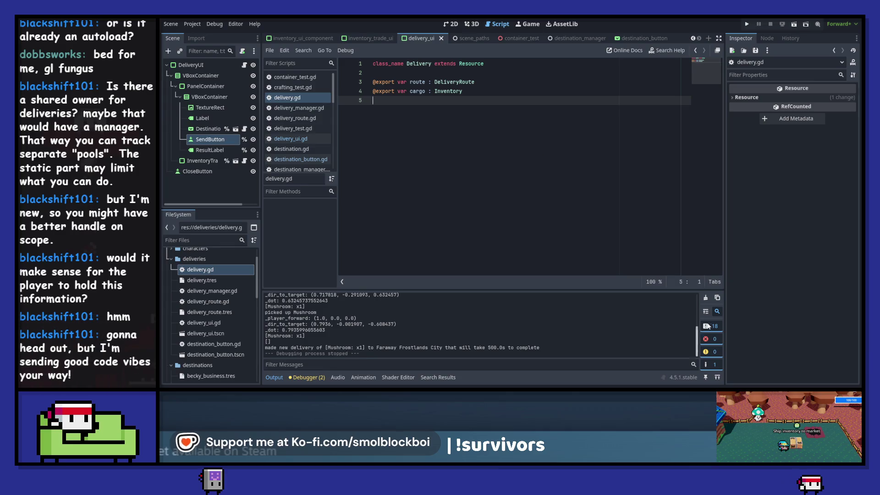
Step: Clear the Output log and switch to delivery_manager.gd at make_new_delivery
click(707, 298)
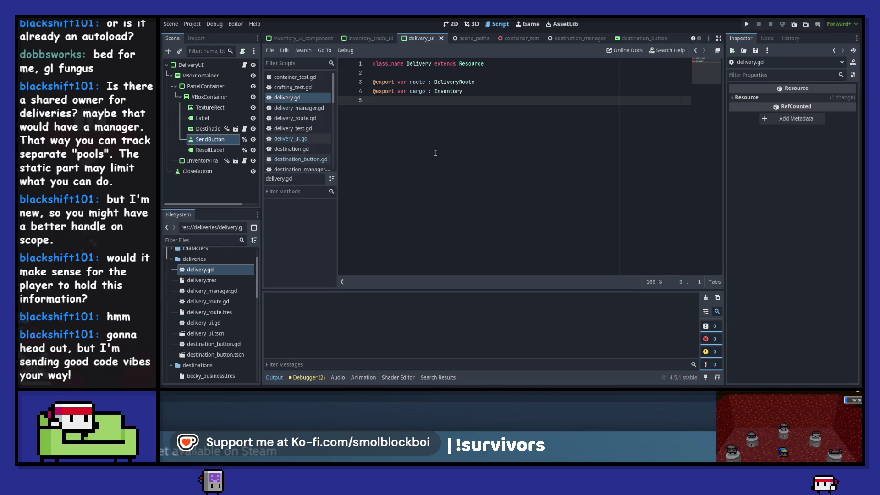
click(315, 106)
double_click(417, 109)
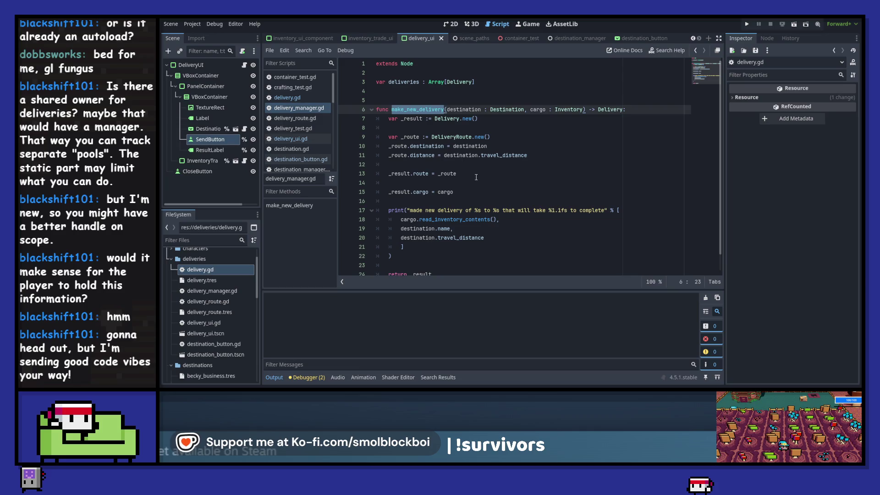
Step: Search the project for 'deliveries' usages and rename the array to active_deliveries
double_click(400, 82)
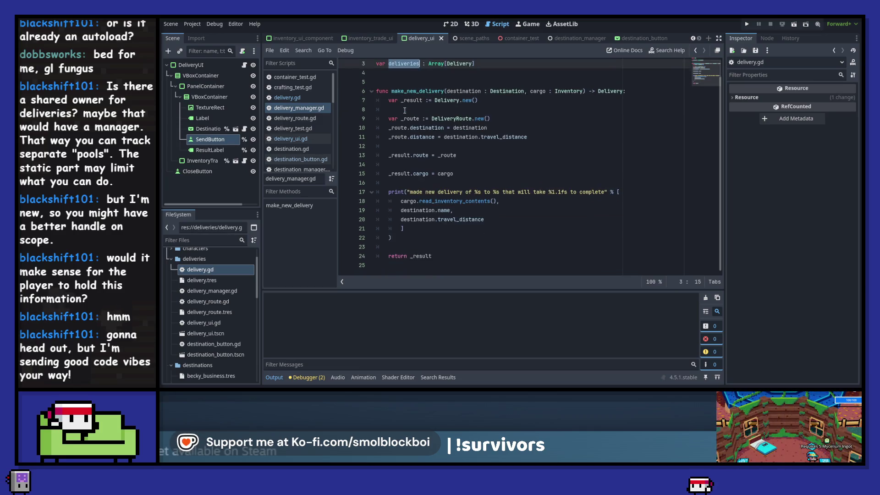
key(ctrl+shift+f)
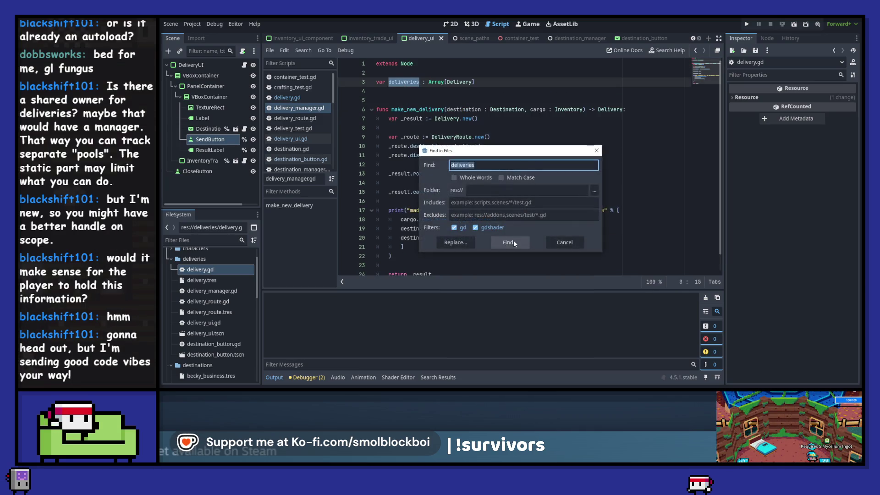
click(513, 240)
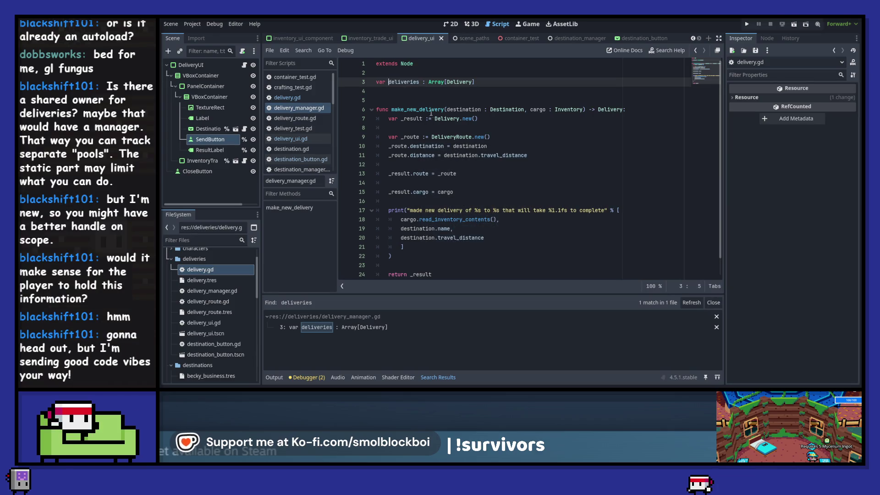
text(active_)
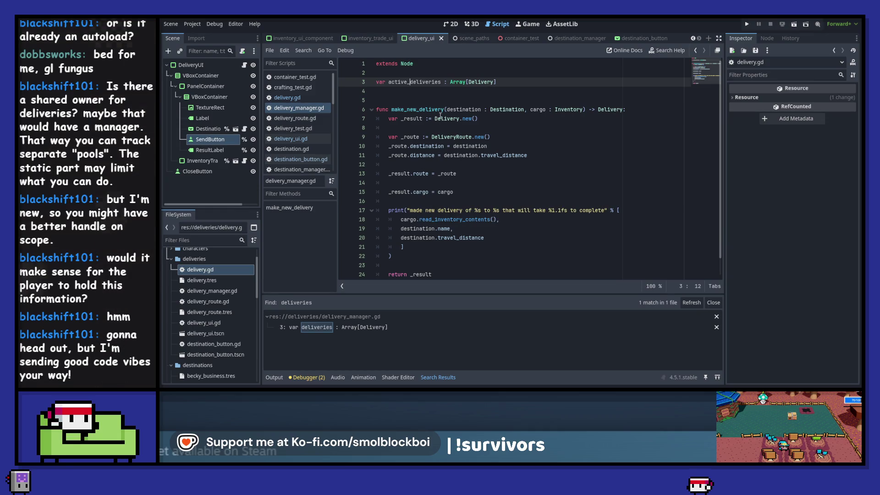
scroll(440, 248, down, 1)
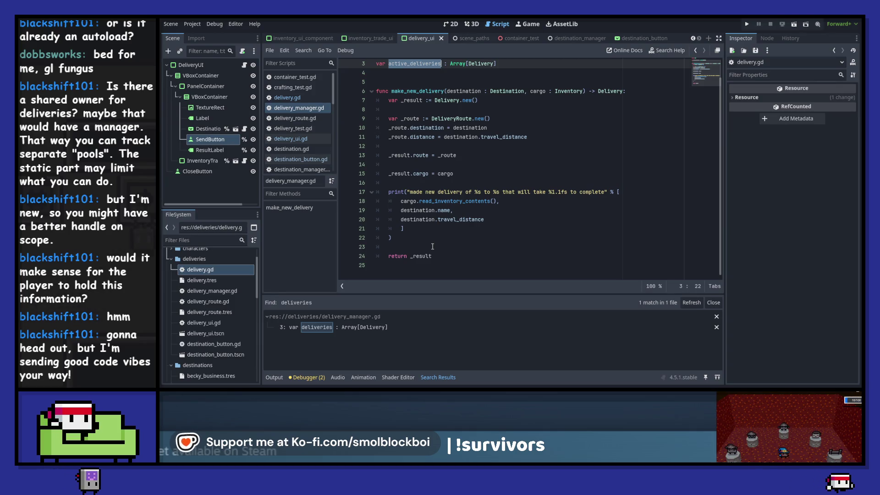
scroll(432, 246, up, 1)
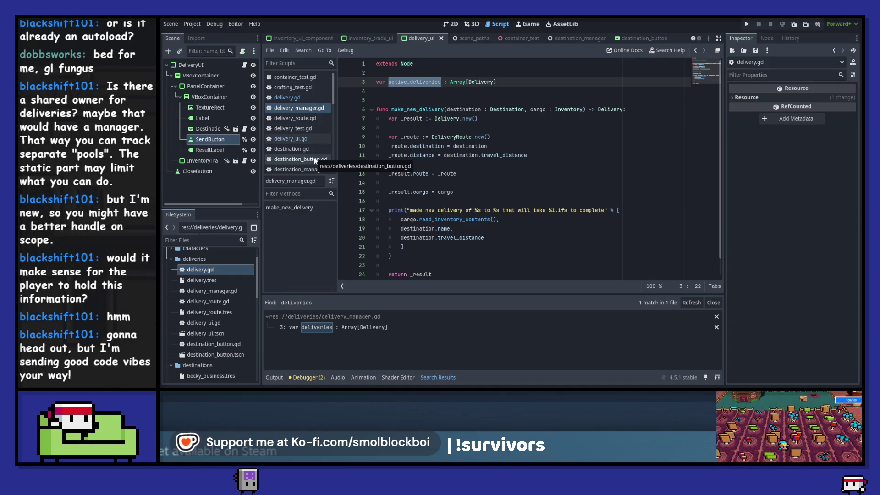
Step: Glance at delivery_ui.gd, then jump back to the make_new_delivery definition
click(291, 138)
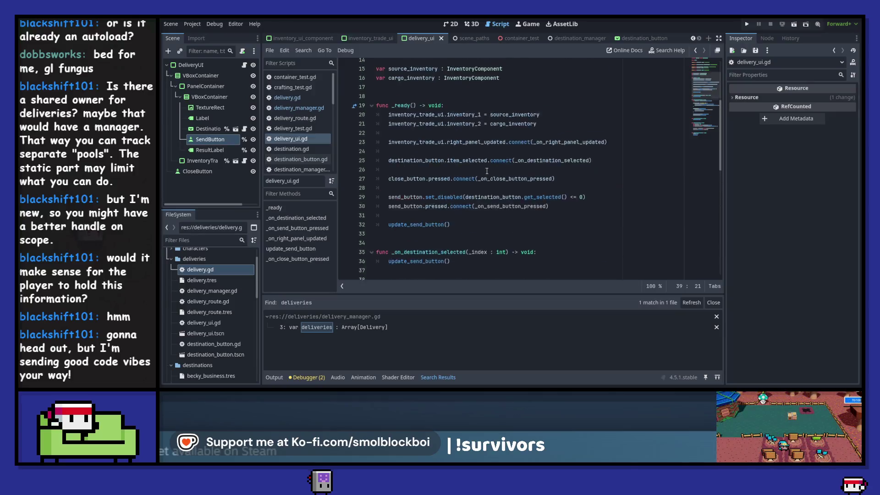
scroll(487, 171, down, 10)
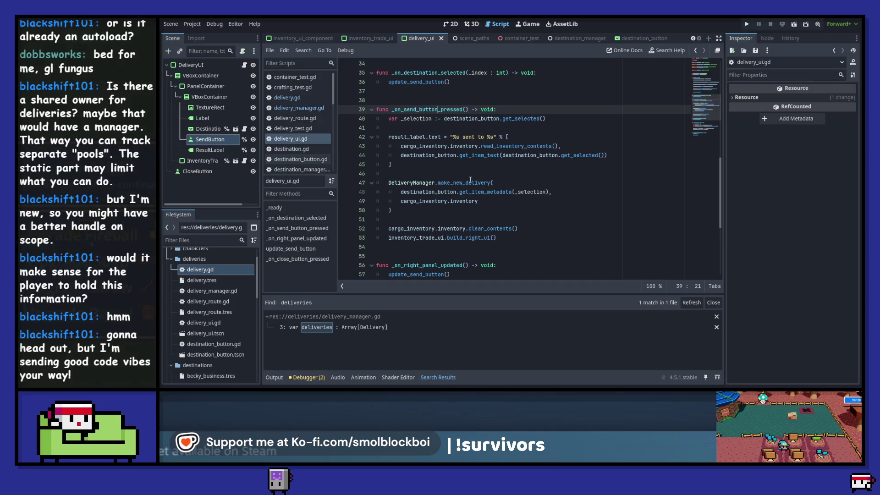
ctrl+click(469, 182)
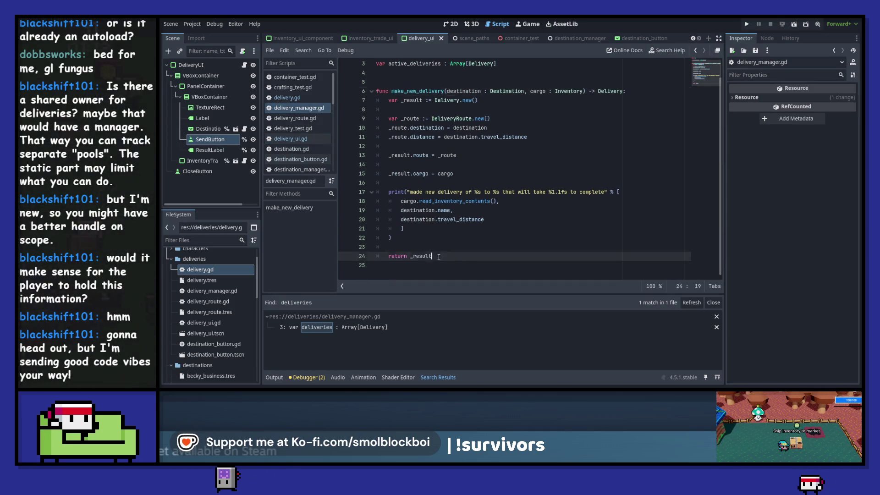
Step: Replace 'return _result' with active_deliveries.append(_result) and change the return type to void
drag(438, 257, 362, 247)
key(BackSpace)
key(Return)
text(active_deliveries)
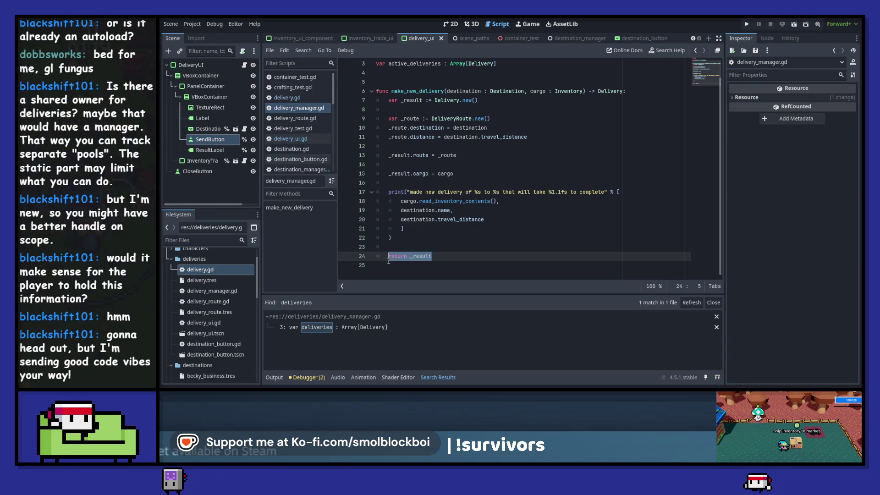
text(.app)
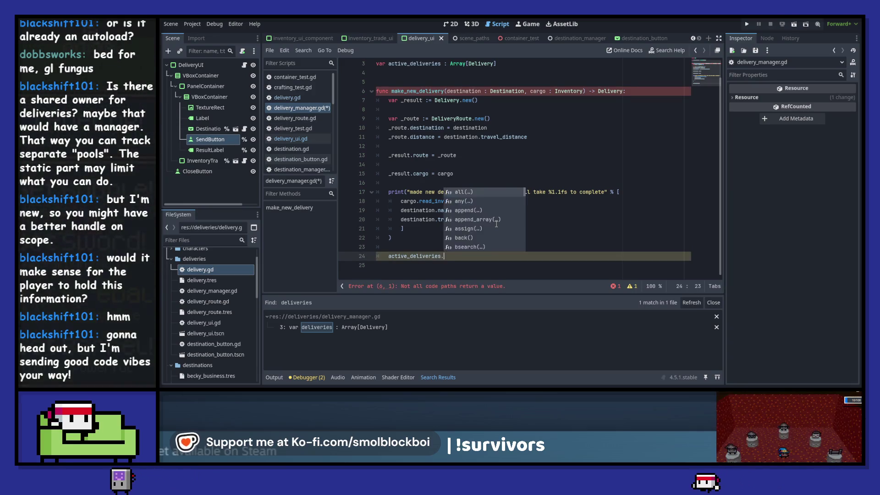
key(Return)
text(_result))
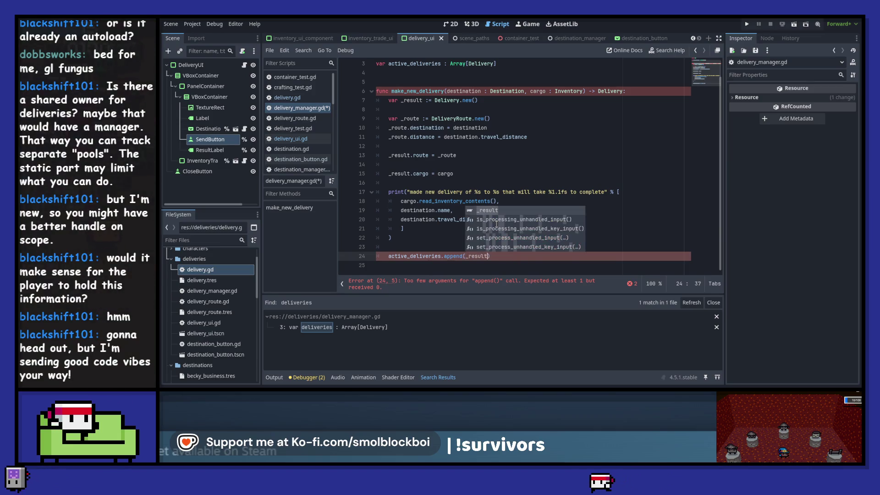
key(Return)
click(527, 146)
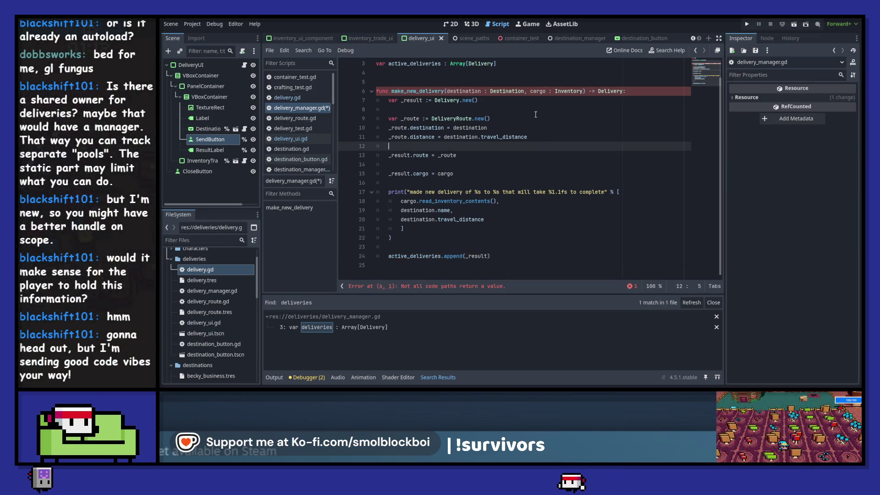
double_click(607, 92)
text(void)
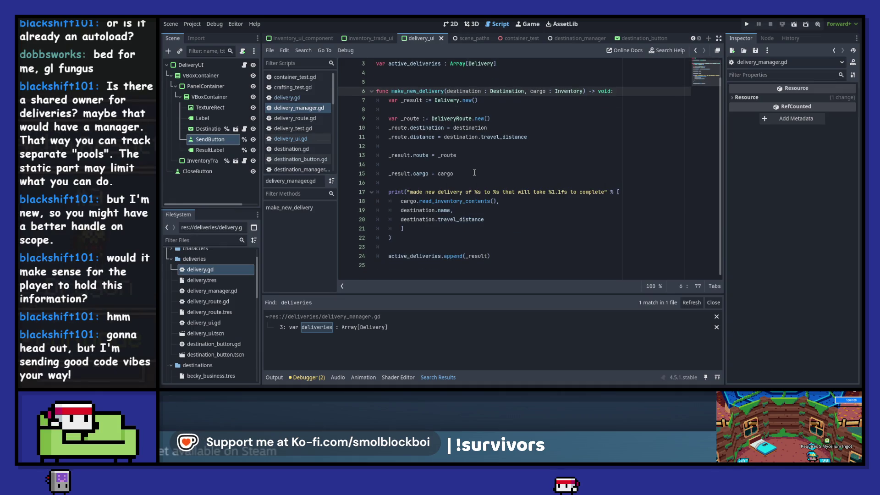
Step: Draft and discard a _process loop over active_deliveries, save, and close Search Results
scroll(475, 173, up, 1)
click(399, 99)
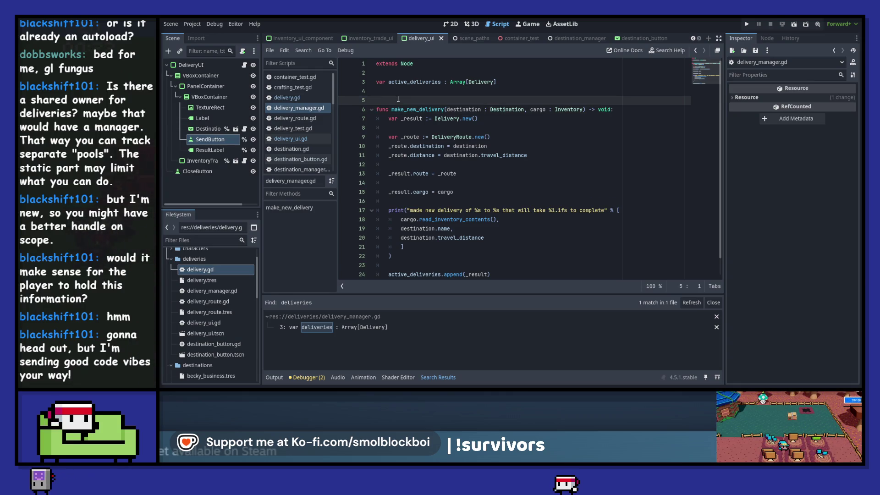
key(Return)
key(Up)
text(func )
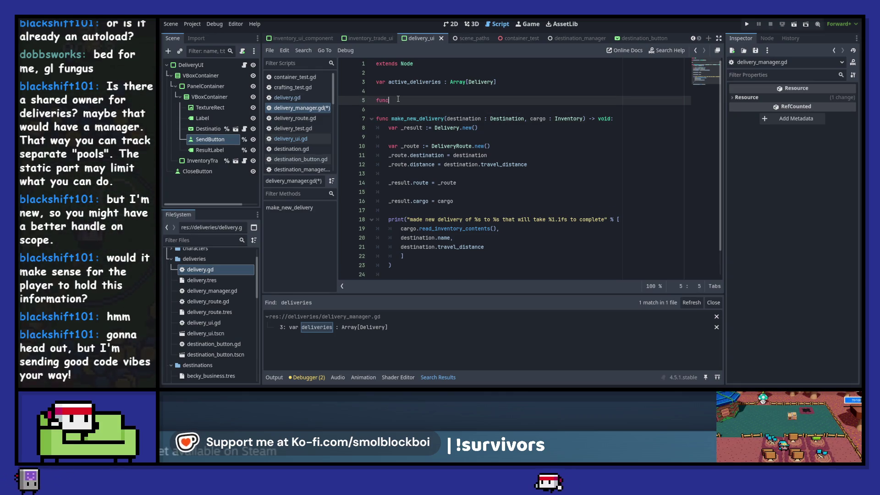
text(_pro)
key(Return)
key(Return)
text(for)
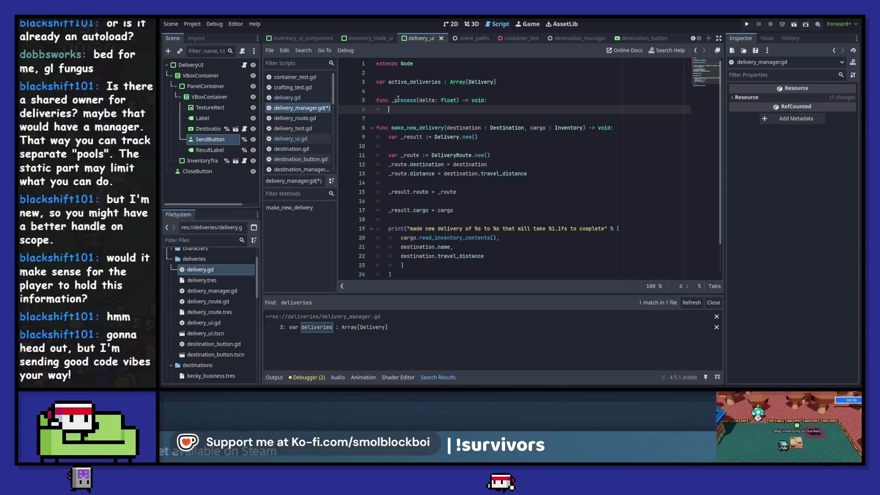
text( i in active_deliveries:)
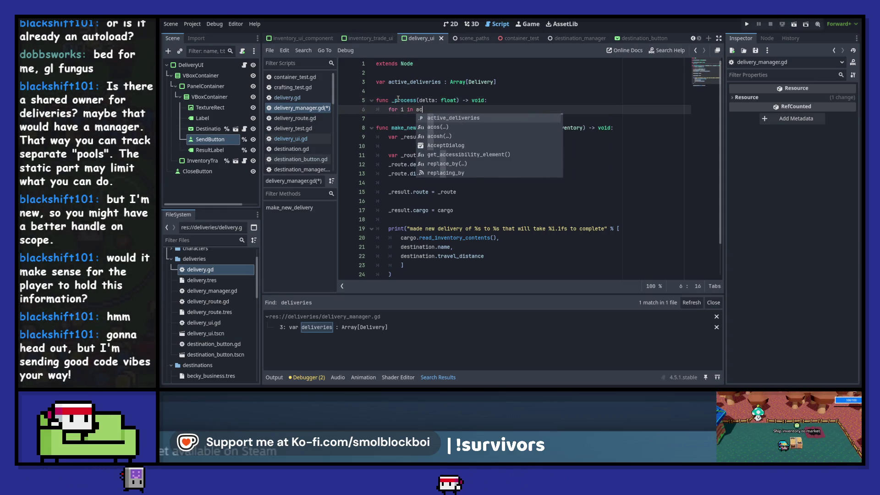
key(Return)
text(:)
key(Return)
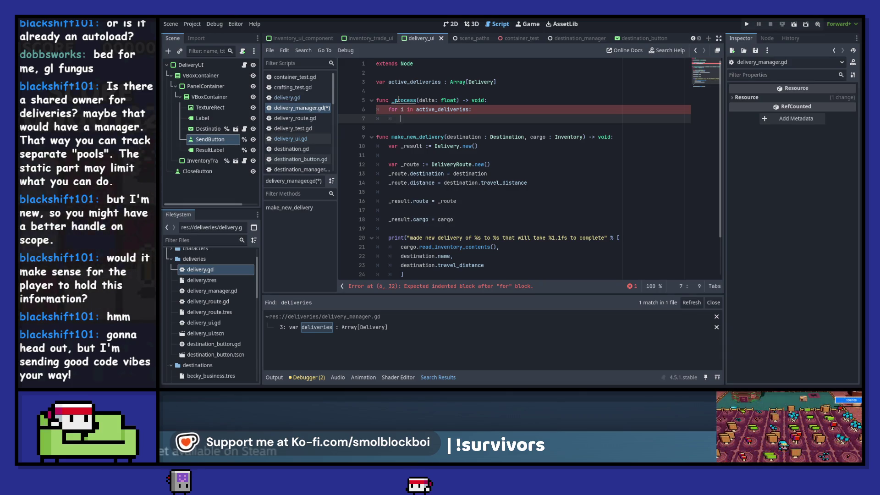
key(shift+Home)
key(shift+Up)
key(shift+Up)
key(shift+Up)
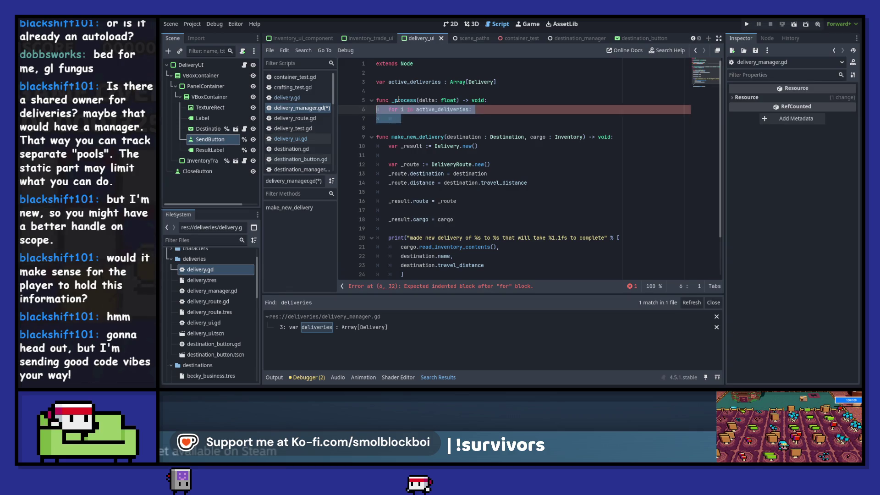
key(BackSpace)
key(ctrl+s)
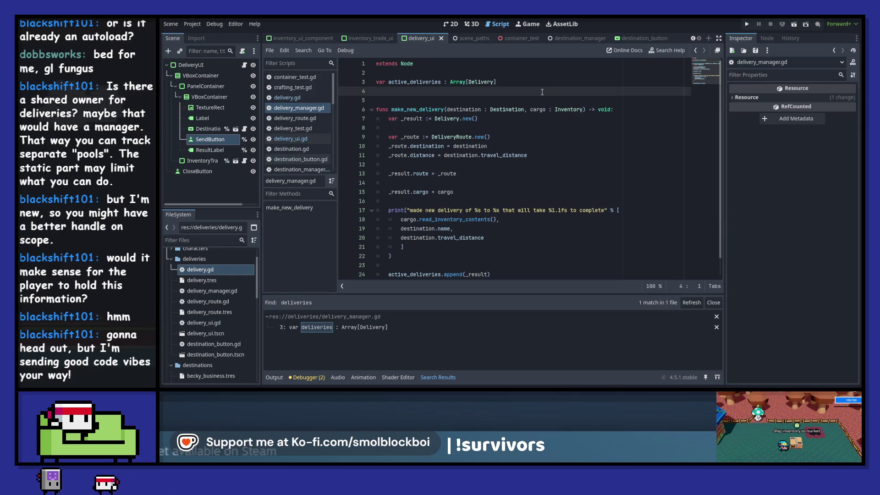
click(713, 303)
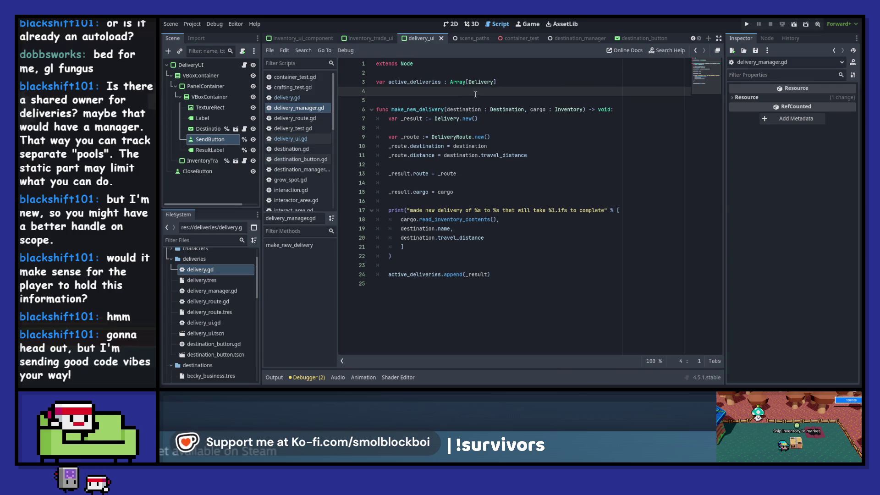
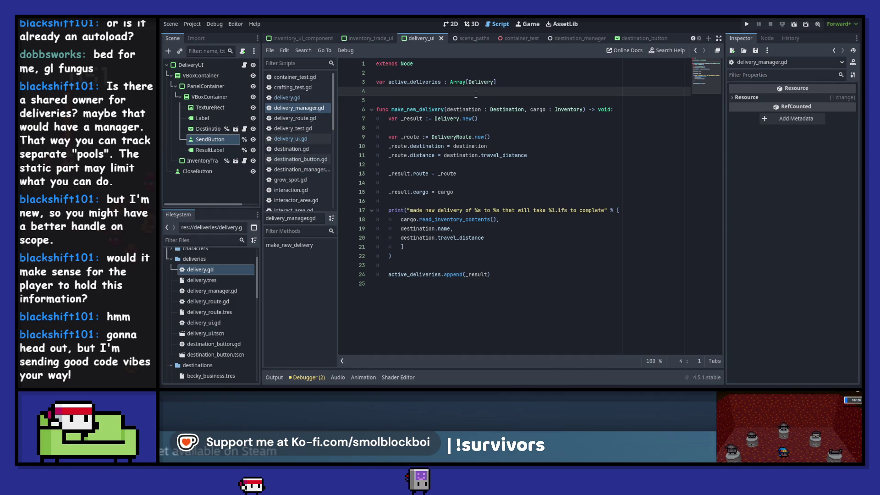
Step: Create a folder named delivery_minions inside res://deliveries/
click(189, 259)
right_click(189, 259)
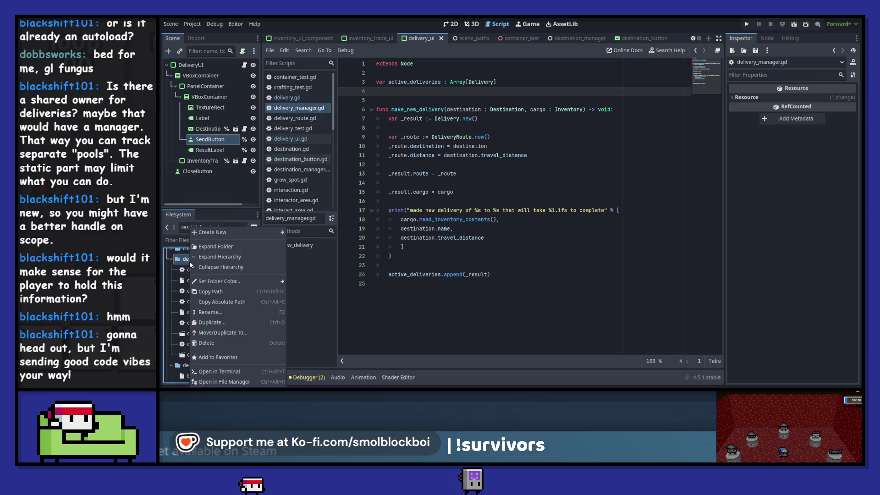
mouse_move(224, 232)
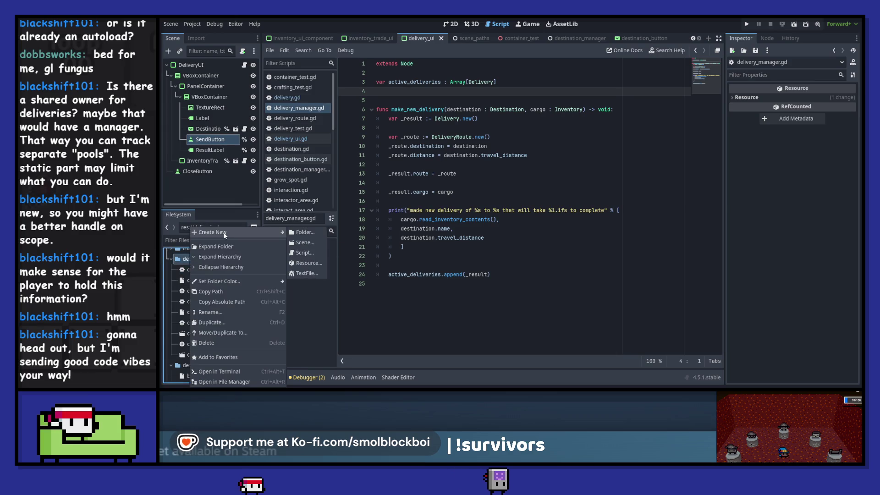
click(300, 235)
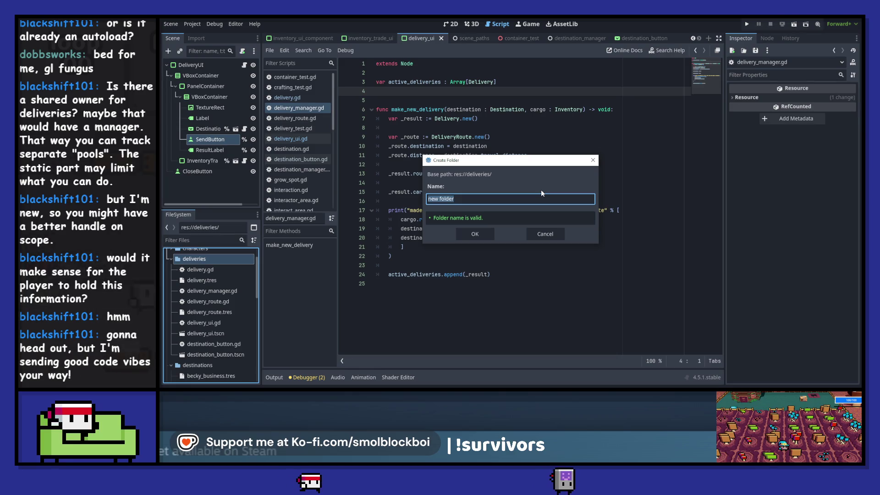
text(delivery_)
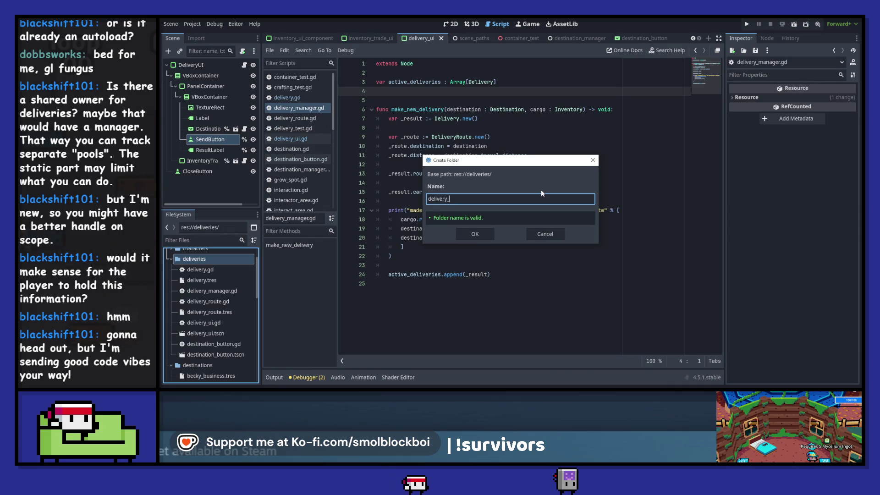
text(minions)
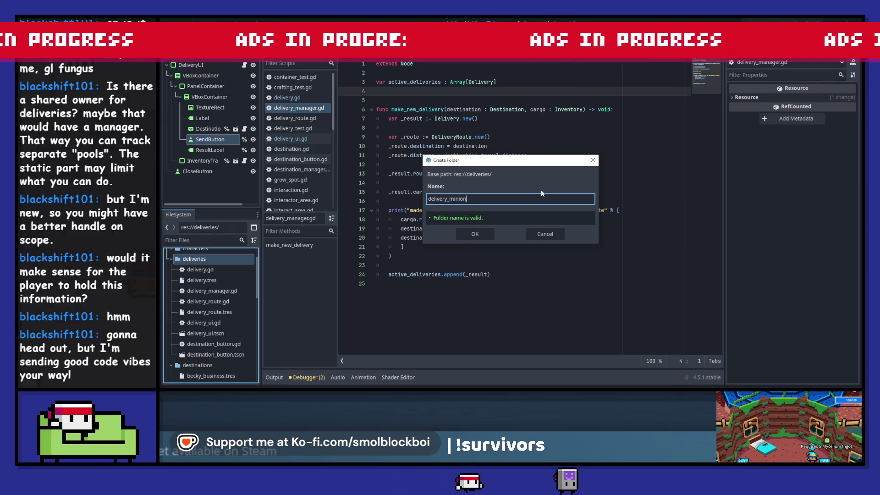
key(Return)
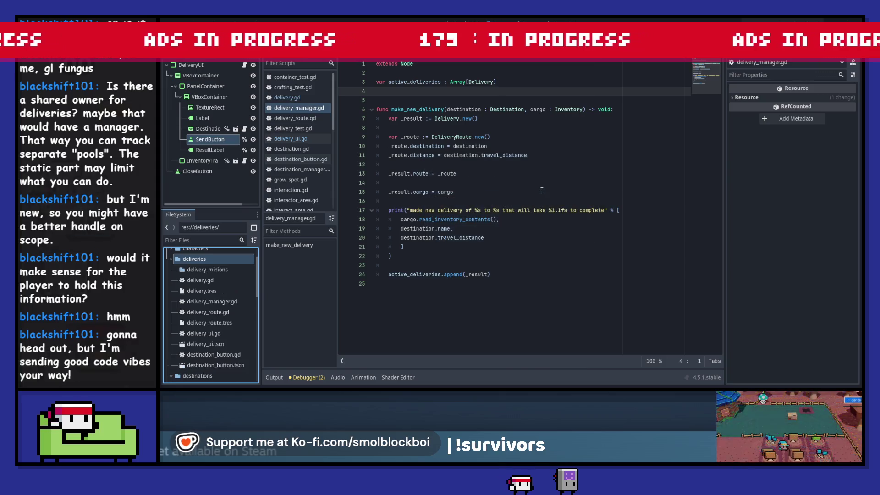
Step: Connect the completed_delivery signal to _on_completed_delivery in _ready
right_click(235, 269)
mouse_move(256, 233)
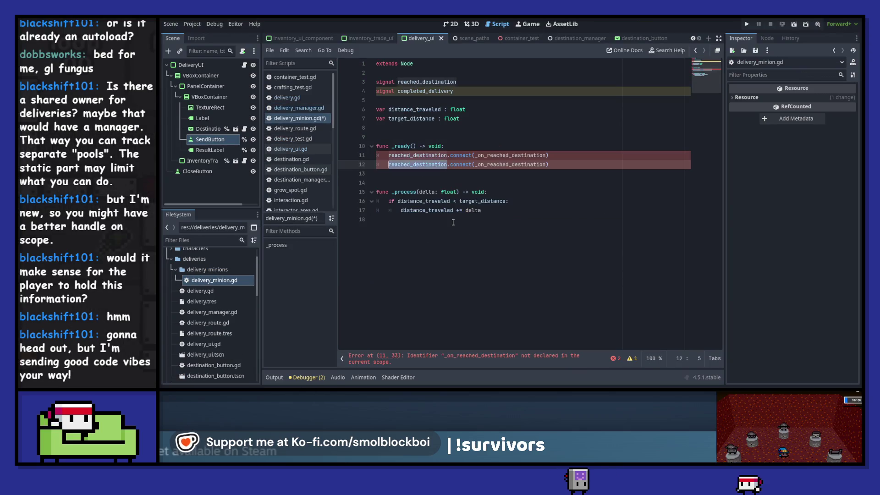
text(pl)
key(Return)
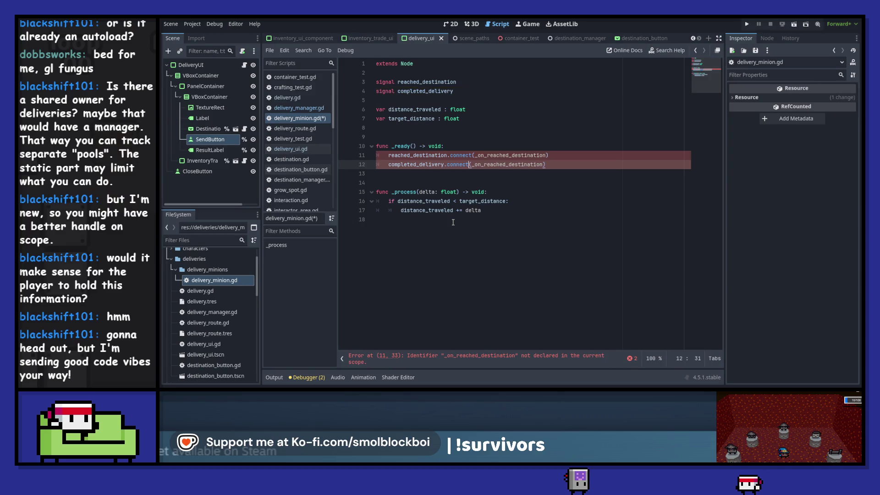
key(ctrl+Delete)
text(complet)
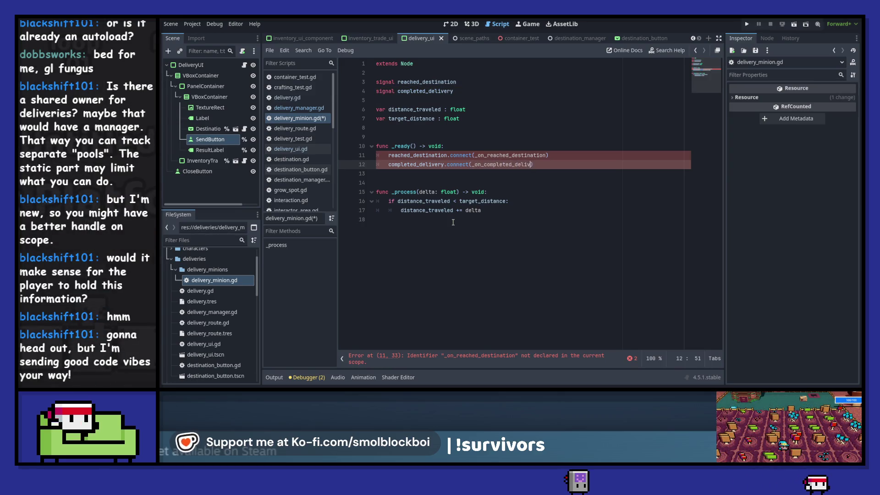
text(livery))
key(Down)
key(Down)
key(Down)
key(Down)
key(Return)
key(Return)
Step: Add stub functions _on_reached_destination and _on_completed_delivery with pass, and save
text(func)
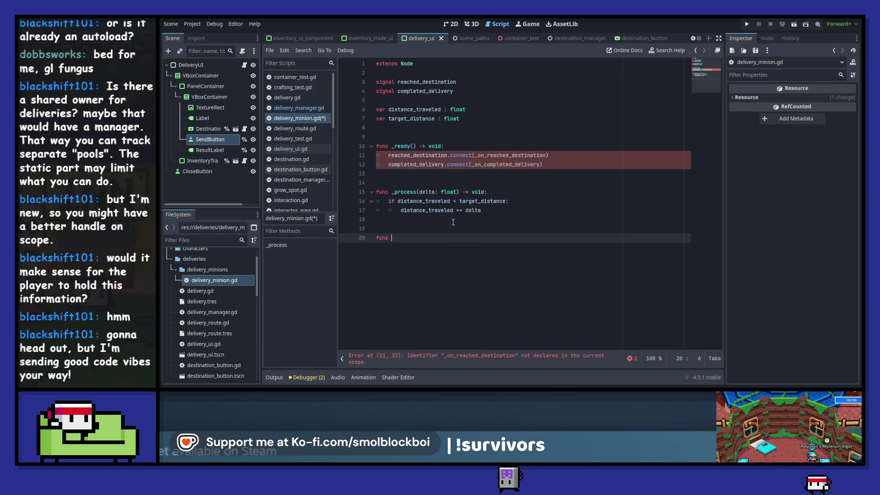
text( _on_reached_desti)
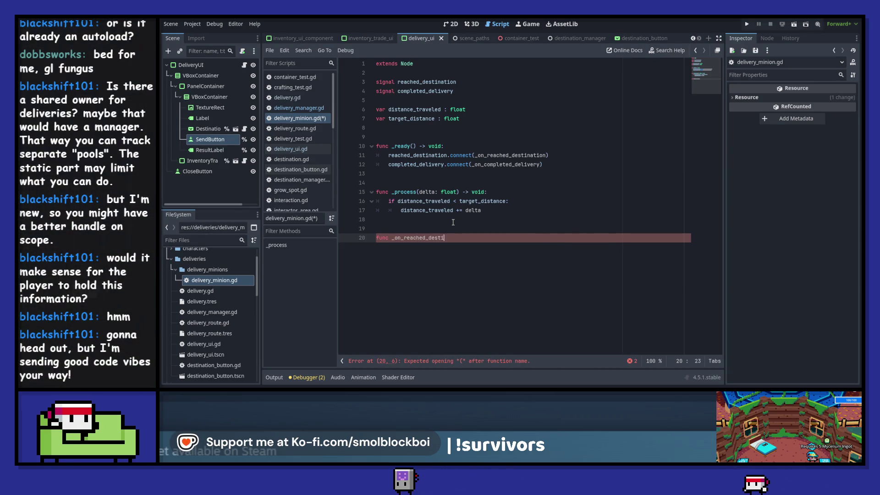
text(nation() -> void)
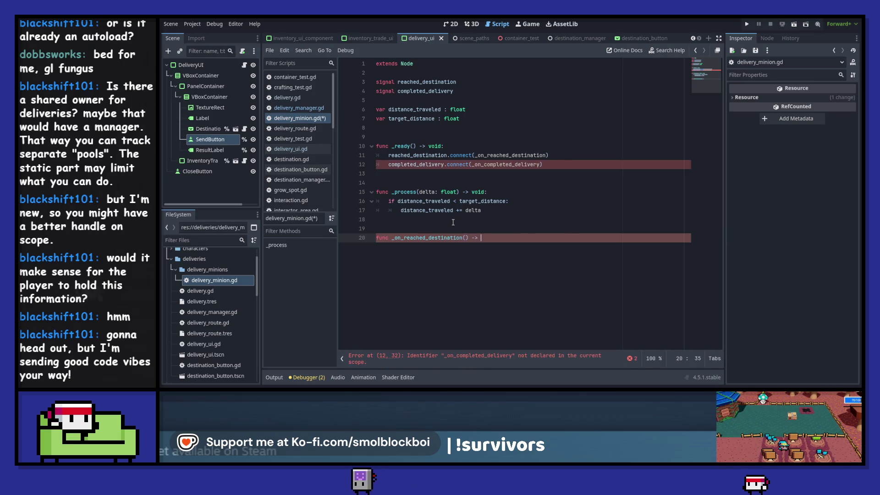
text(:)
key(Return)
text(pas)
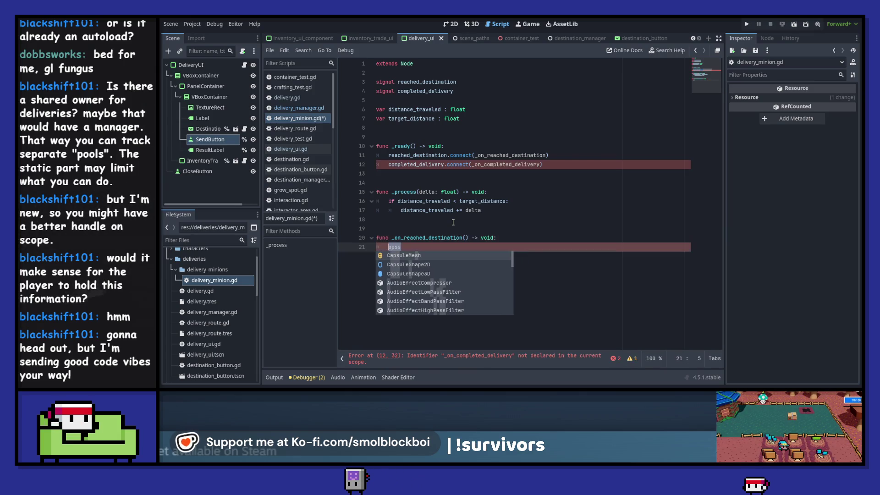
key(Return)
key(Return)
key(Return)
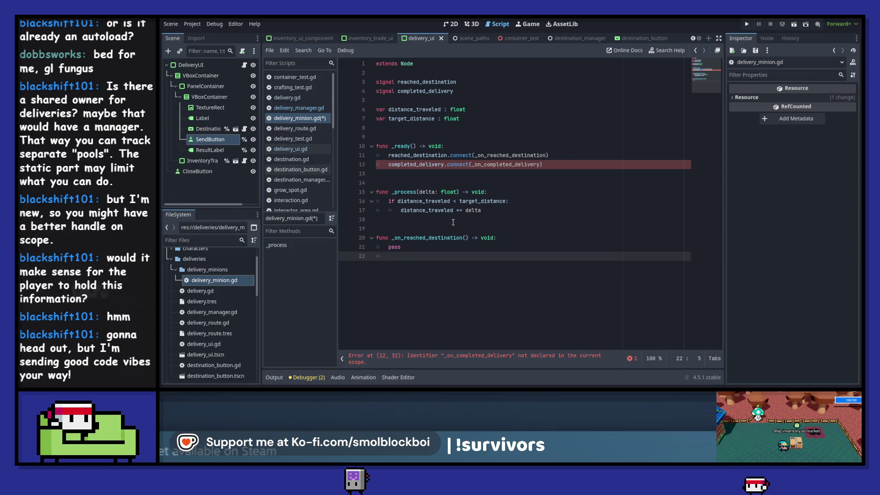
text(func _on_complete)
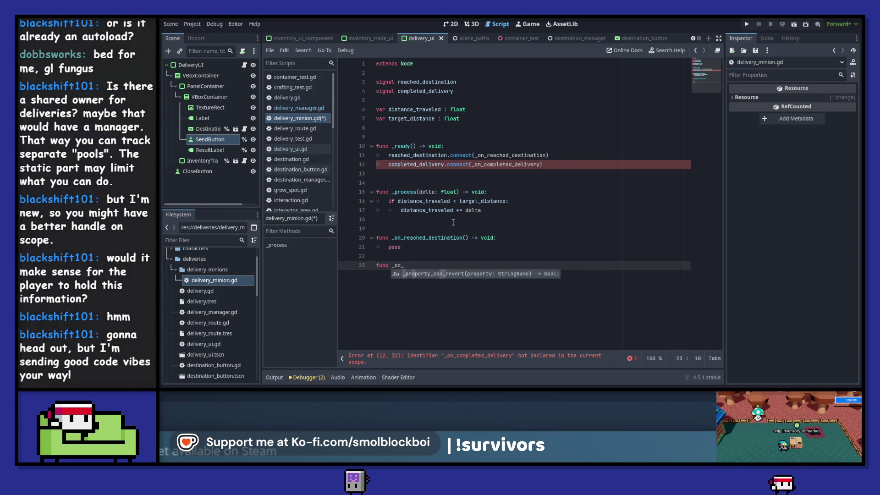
text(d_delivery)
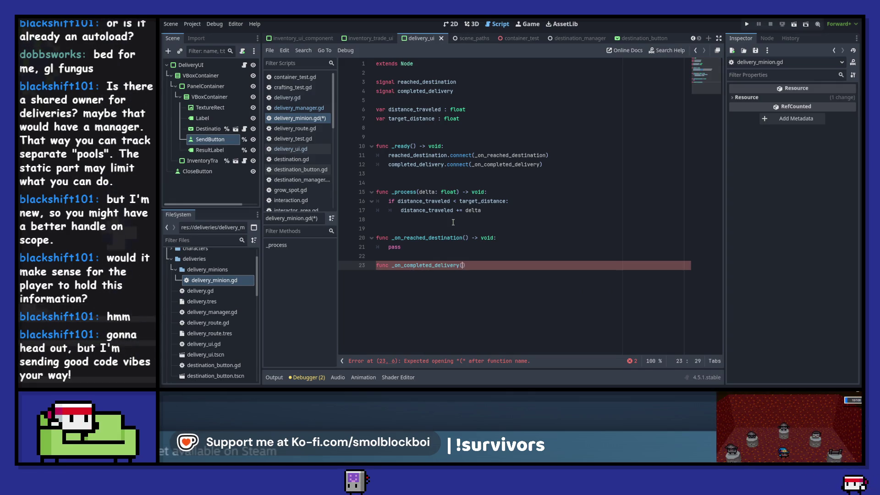
text(() -> void:)
key(Return)
text(pass)
key(ctrl+s)
key(Up)
key(Up)
Step: Make the reached_destination connection one-shot with CONNECT_ONE_SHOT
key(Up)
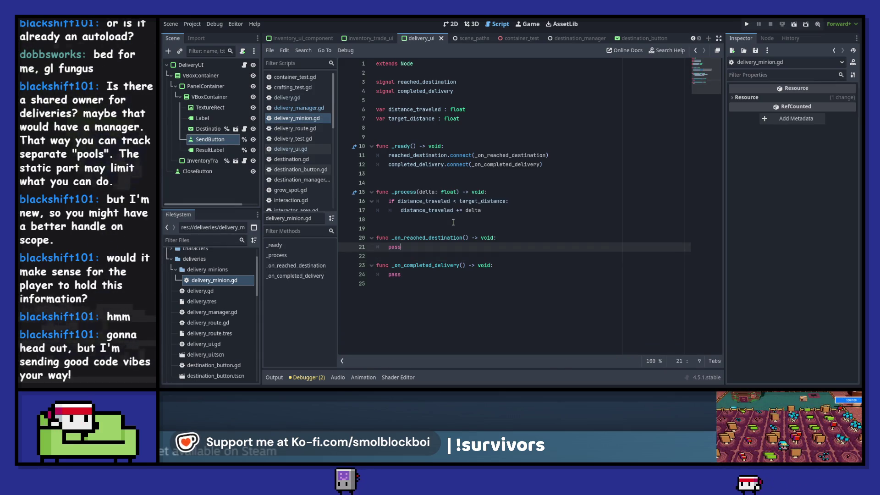
key(Up)
key(Up)
key(Up)
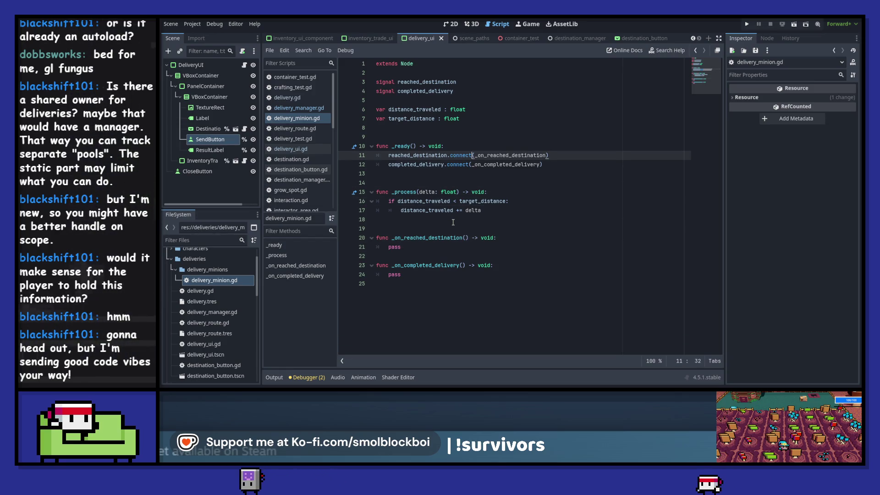
key(End)
key(Left)
text(,)
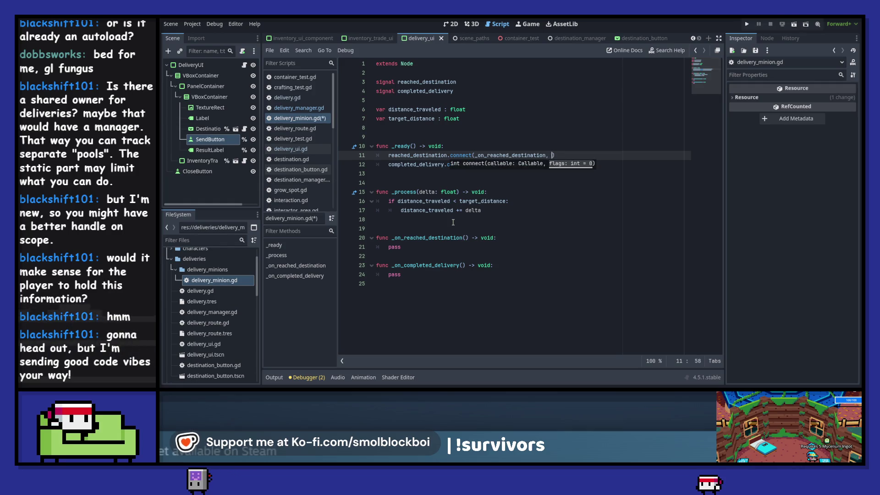
text( CONNE)
key(Return)
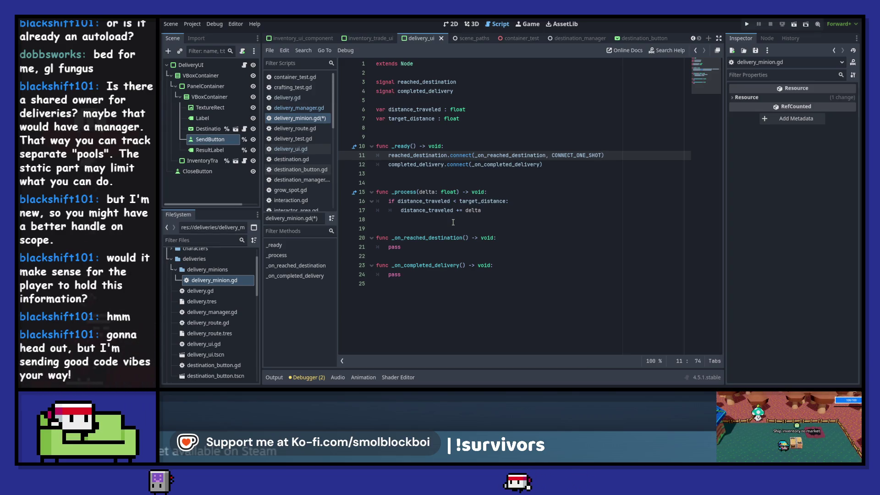
key(Up)
key(Up)
key(Up)
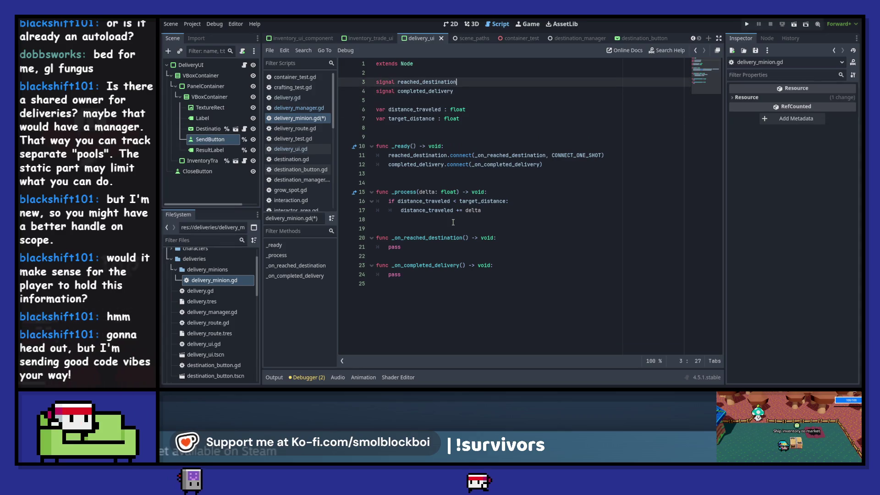
key(Down)
key(Return)
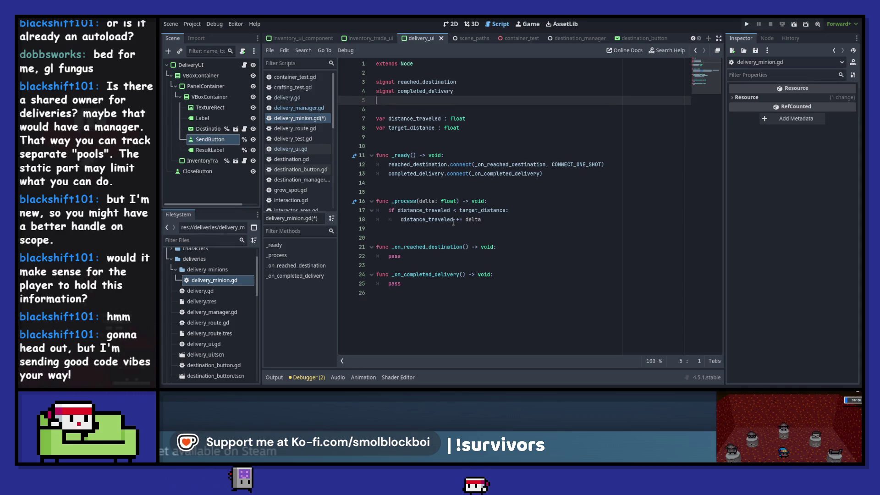
Step: Declare a returned signal, connect it to _on_returned, and add an _on_returned stub with pass
text(signal returned_)
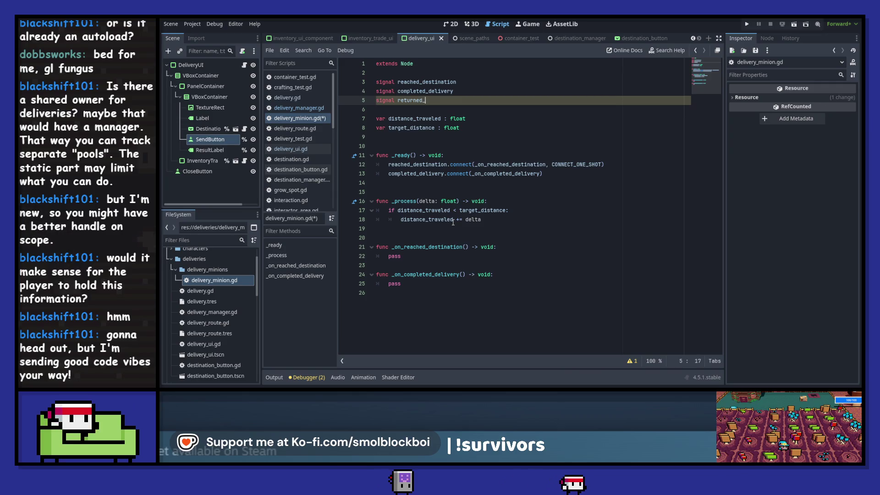
key(BackSpace)
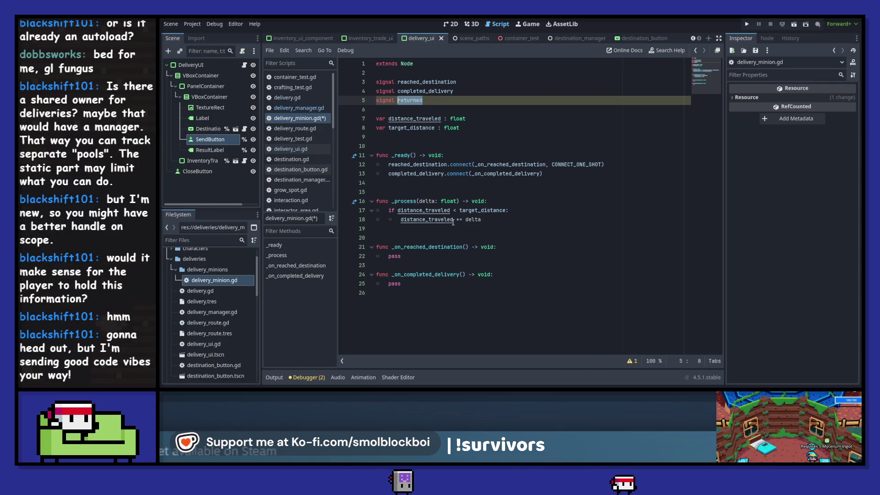
key(Down)
click(398, 173)
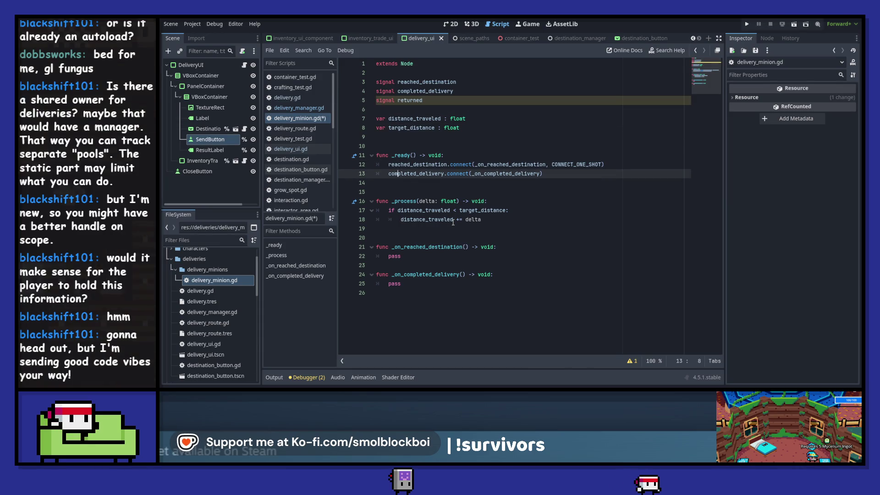
key(Return)
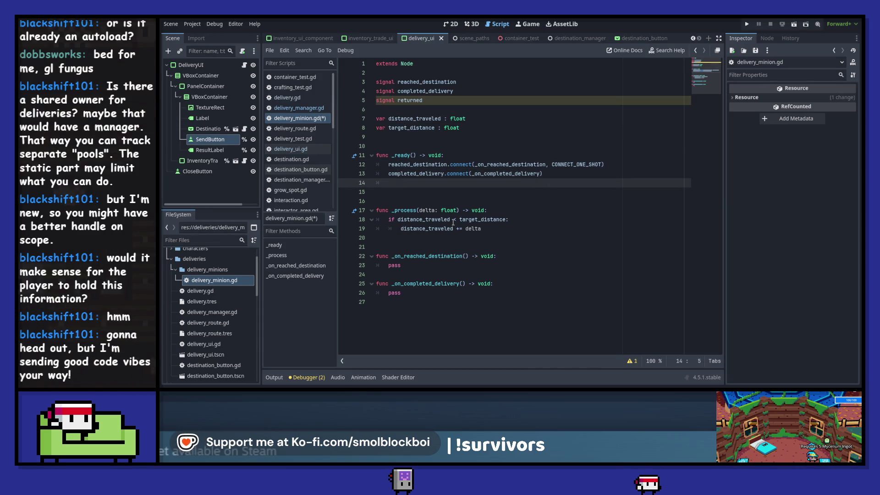
text(returned.connect(_on_returned)
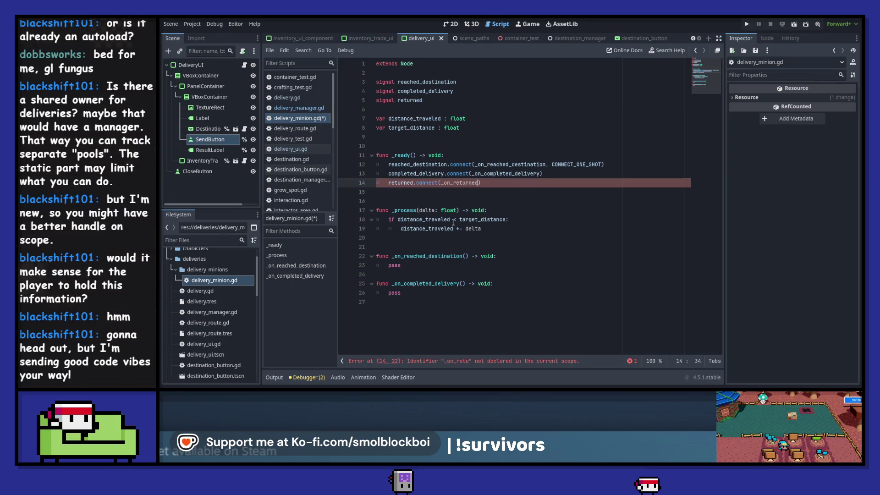
key(Down)
key(Down)
key(Down)
key(Return)
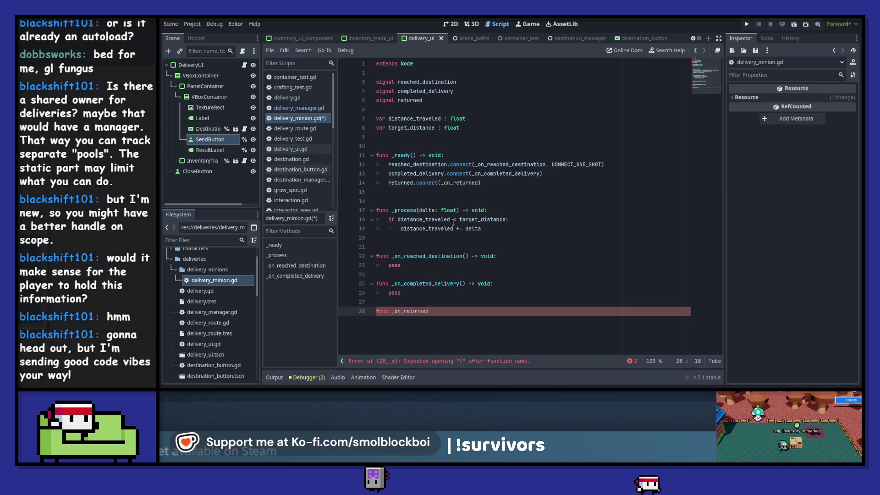
text() -> void:)
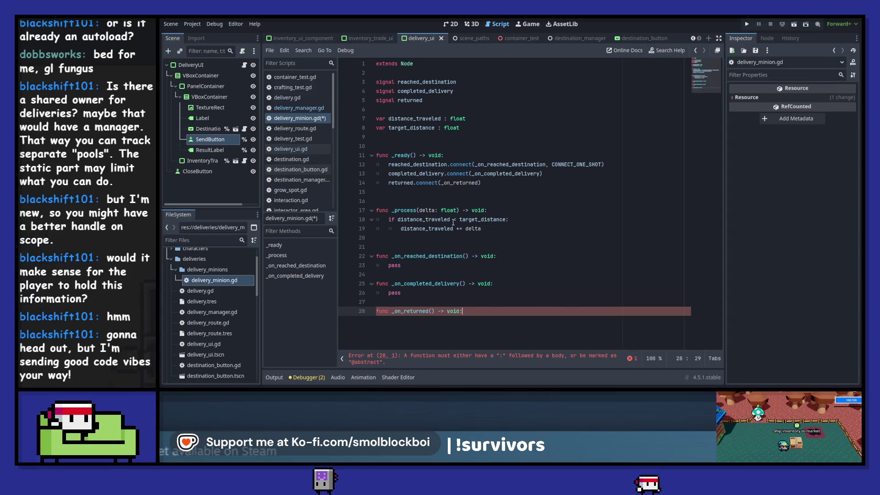
key(Return)
text(pass)
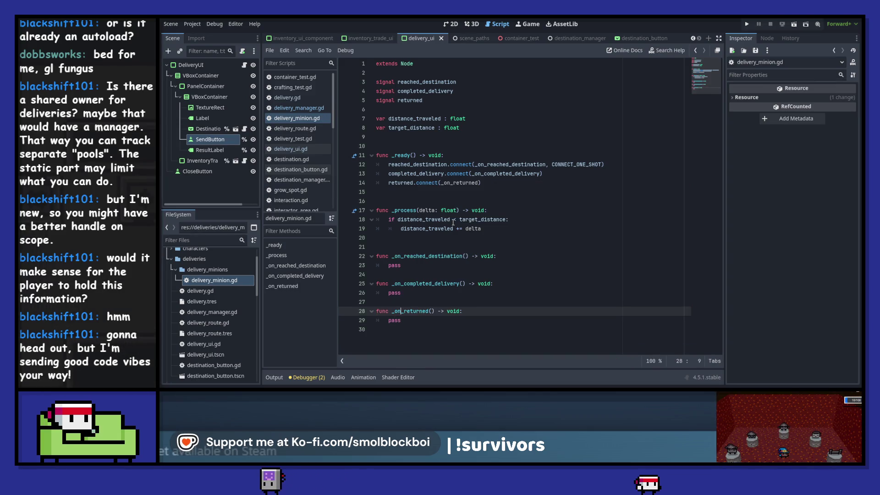
Step: Copy CONNECT_ONE_SHOT into the returned and completed_delivery connect calls
key(Up)
key(Up)
key(Up)
key(Up)
key(Up)
key(Up)
key(ctrl+Right)
key(ctrl+Right)
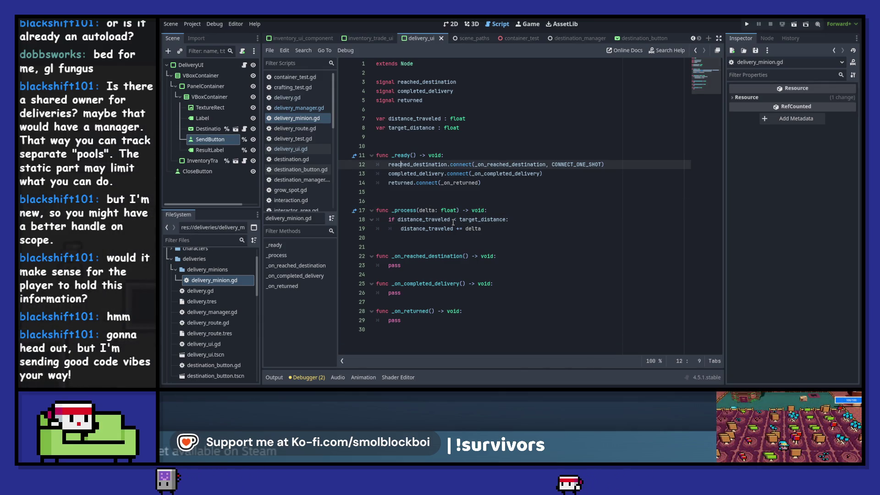
key(ctrl+shift+Right)
key(ctrl+shift+Right)
key(ctrl+c)
key(Down)
key(Down)
key(Left)
key(ctrl+v)
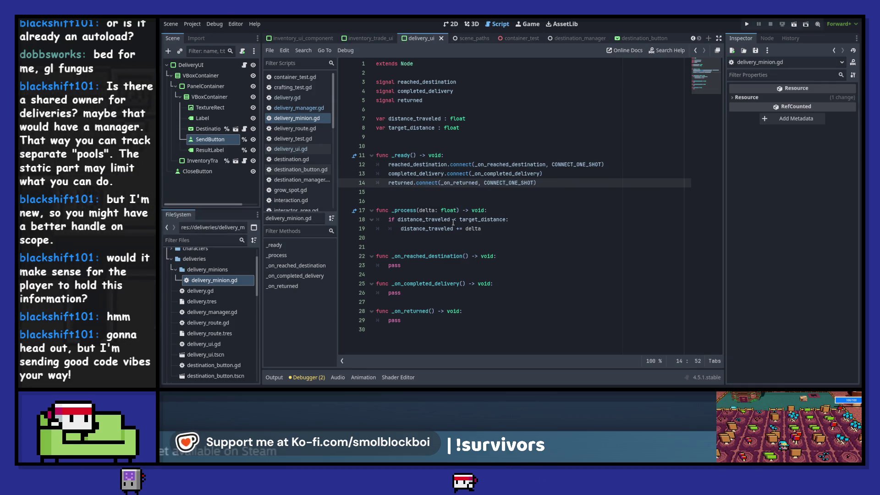
key(Up)
key(Right)
key(Right)
key(ctrl+v)
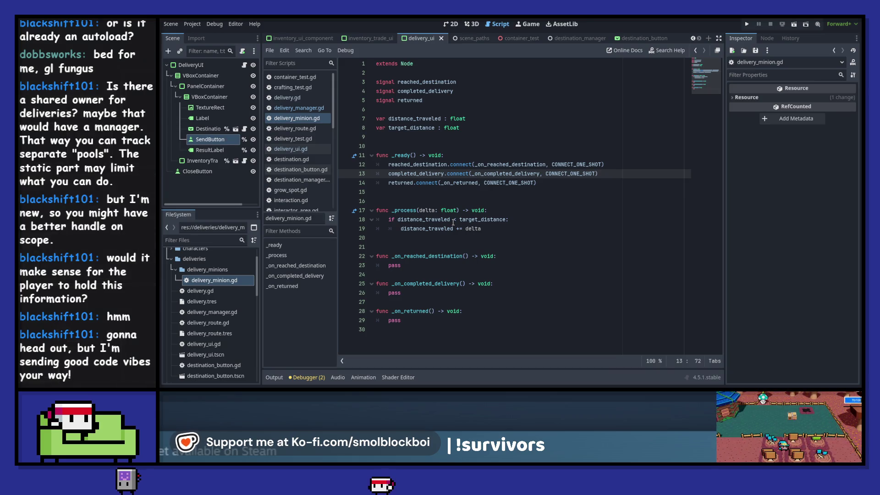
key(Down)
key(Down)
key(Down)
key(Down)
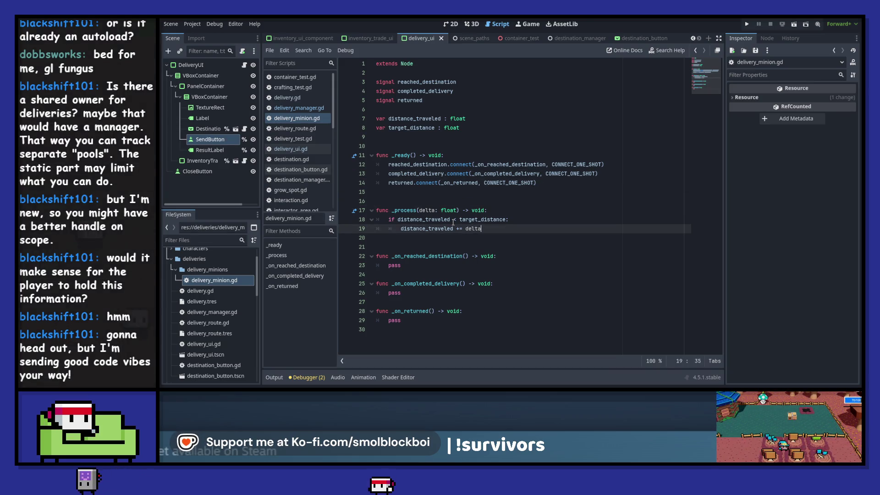
Step: Add an empty else branch under the if in _process
key(Return)
text(else)
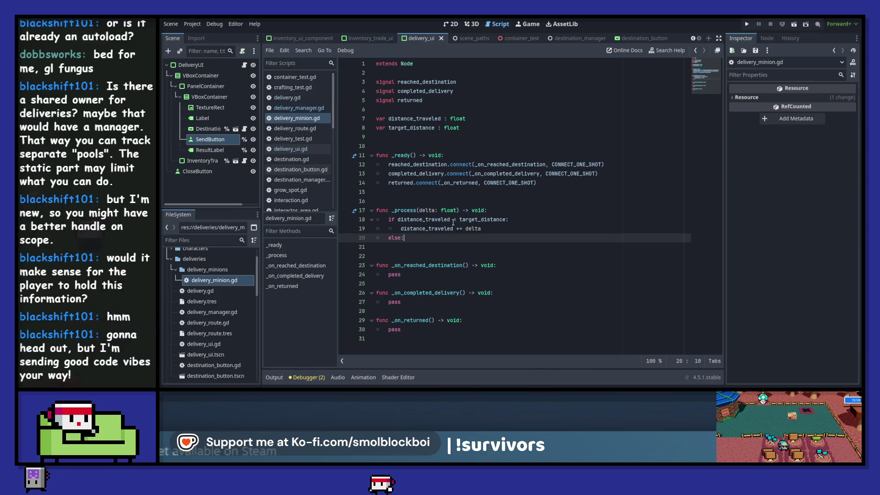
text(:)
key(Return)
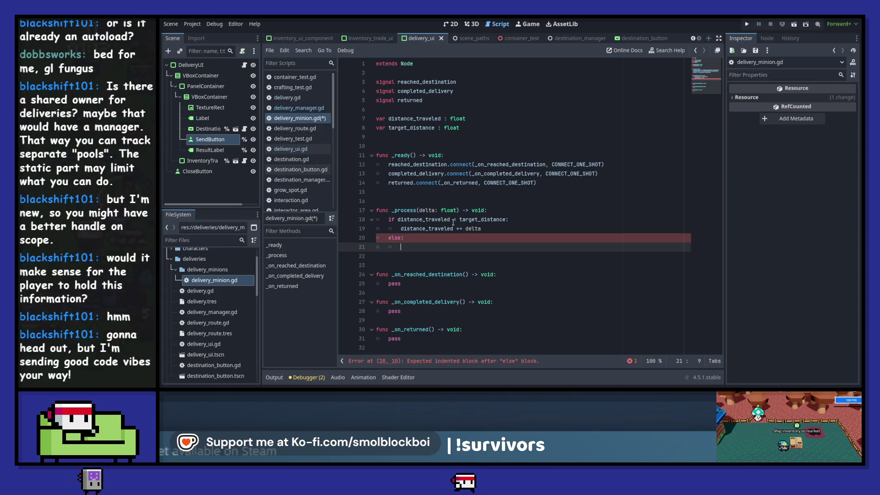
key(Up)
key(Up)
key(Up)
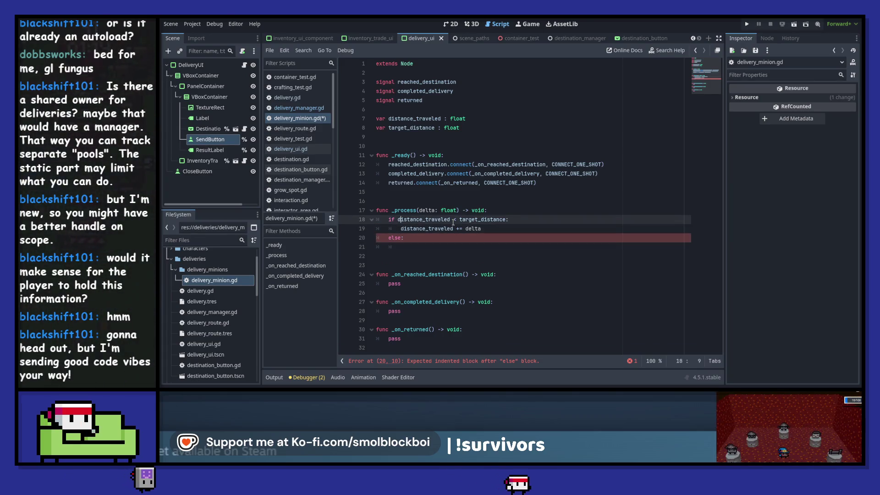
key(ctrl+shift+Left)
text(()
key(ctrl+z)
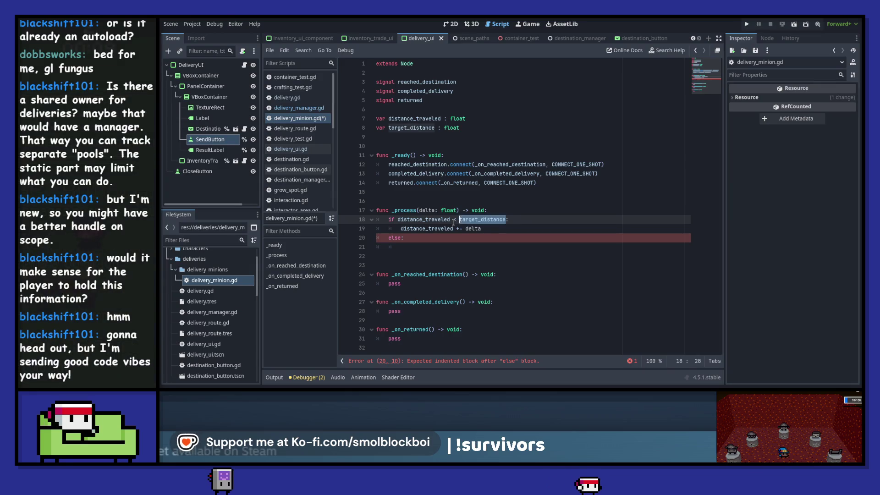
Step: Declare 'var total_distance : float' below the target_distance declaration
key(Up)
key(Up)
key(Up)
key(Up)
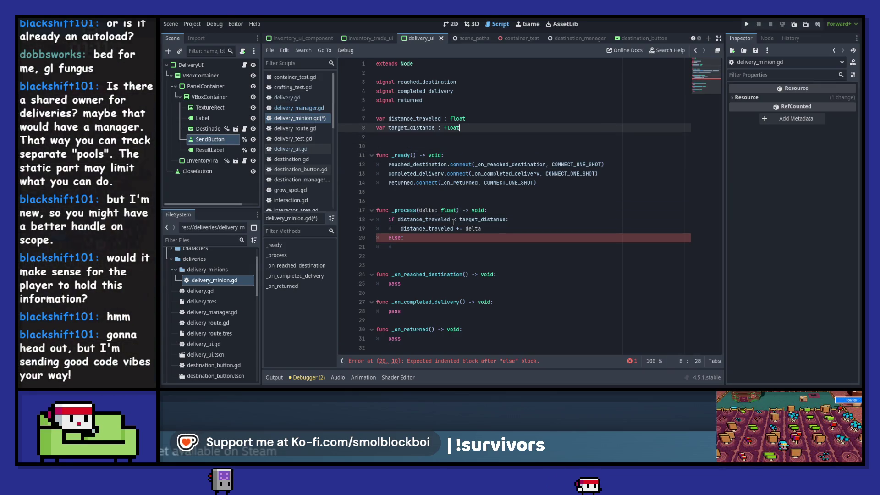
key(End)
key(Up)
key(End)
key(Return)
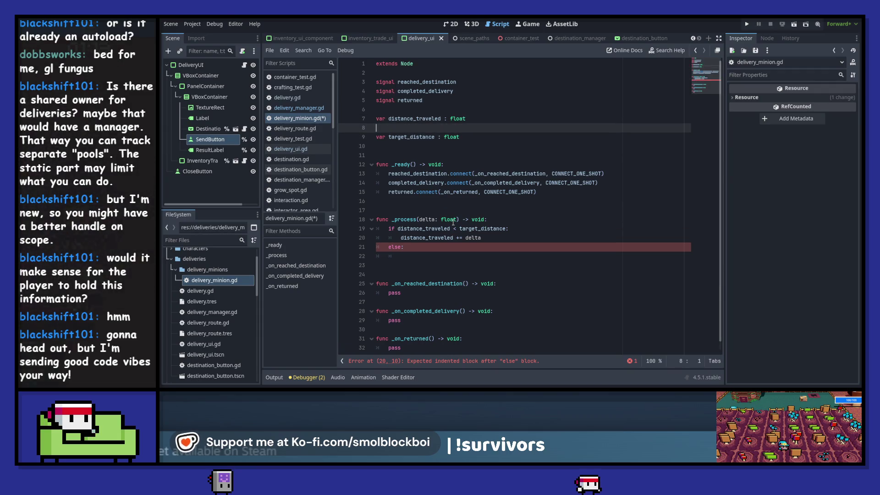
text(alfway)
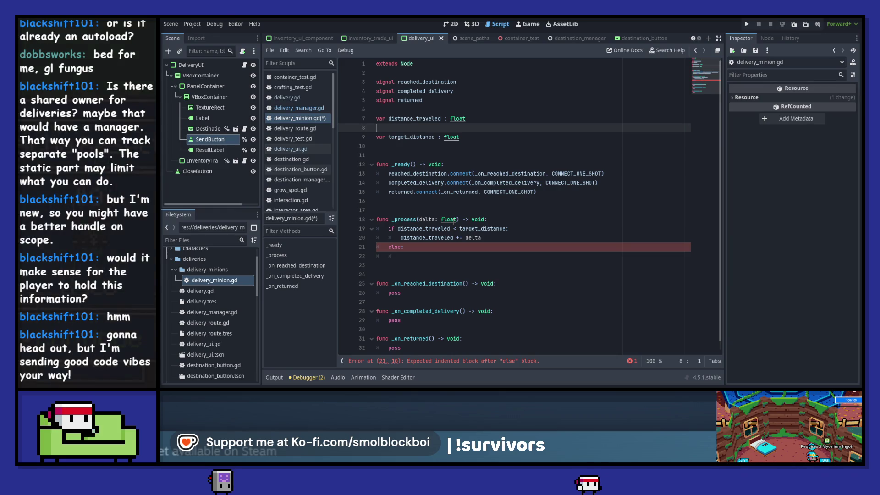
key(Delete)
key(End)
key(Return)
text(var total_distance)
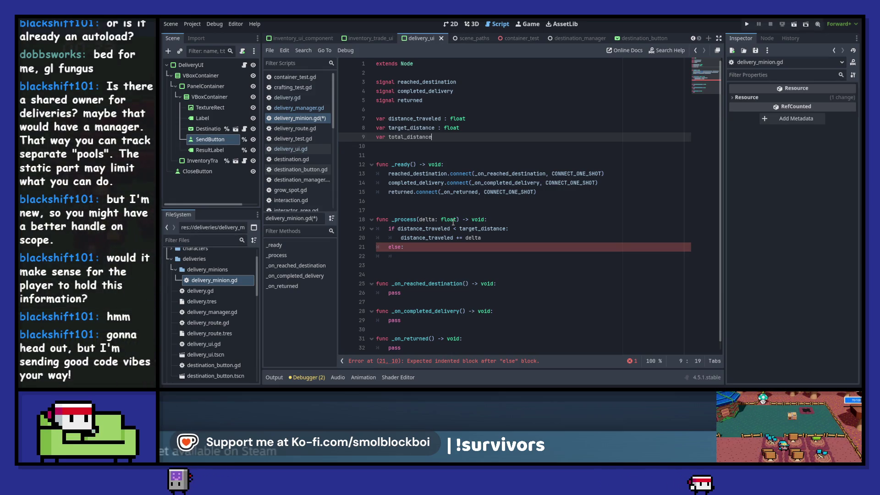
text( :)
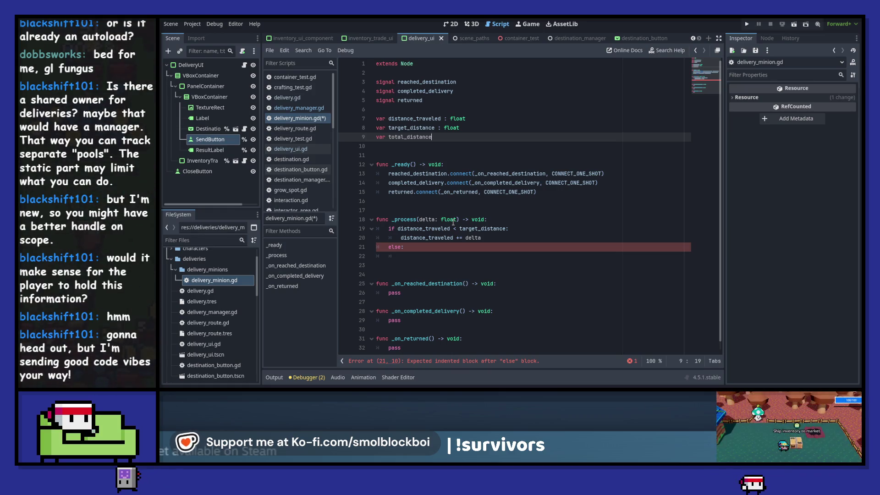
text( t)
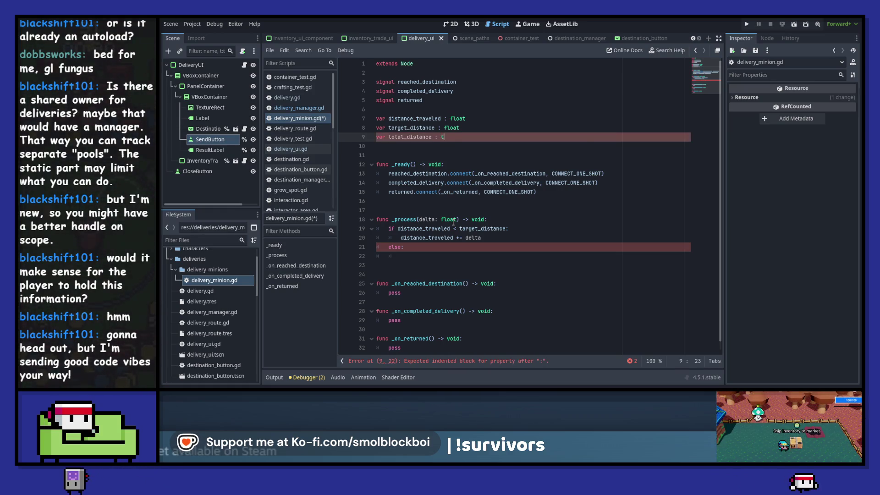
key(BackSpace)
text(float)
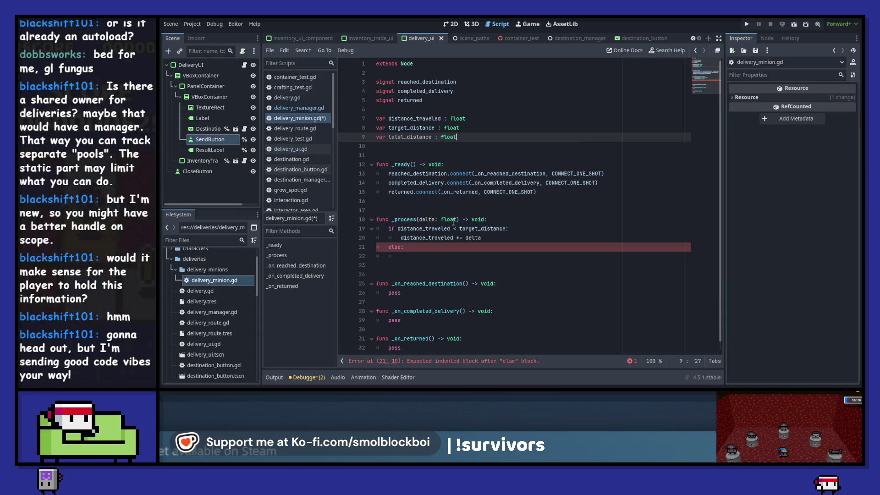
Step: Set total_distance = target_distance * 2 in _ready and save the script
key(Down)
key(Down)
key(Down)
key(Down)
key(Down)
key(Down)
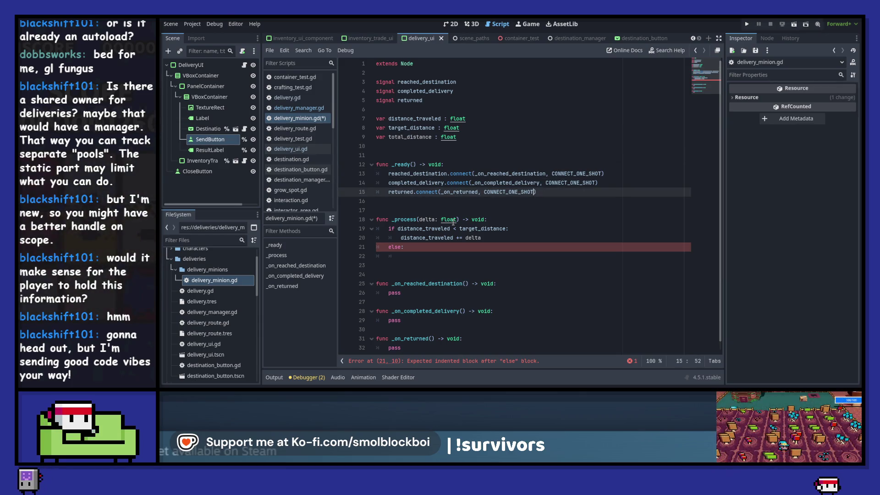
key(Return)
key(Return)
text(tal)
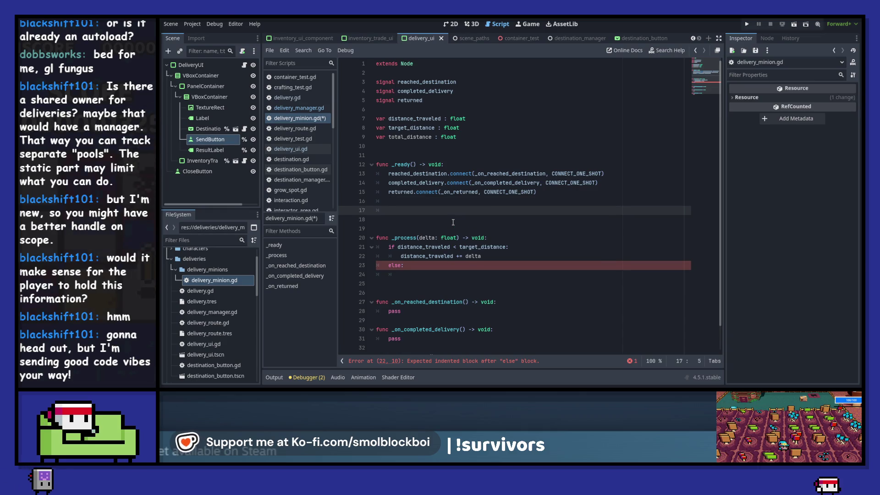
text(_distance )
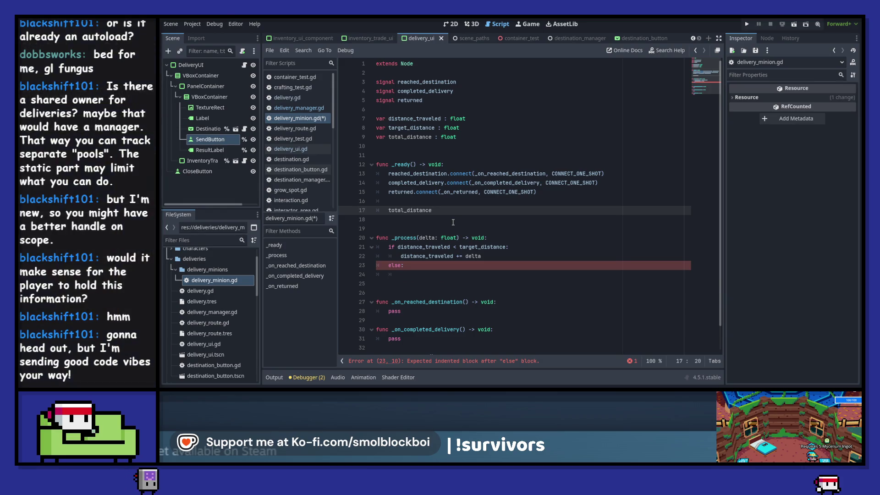
text(= target_distance )
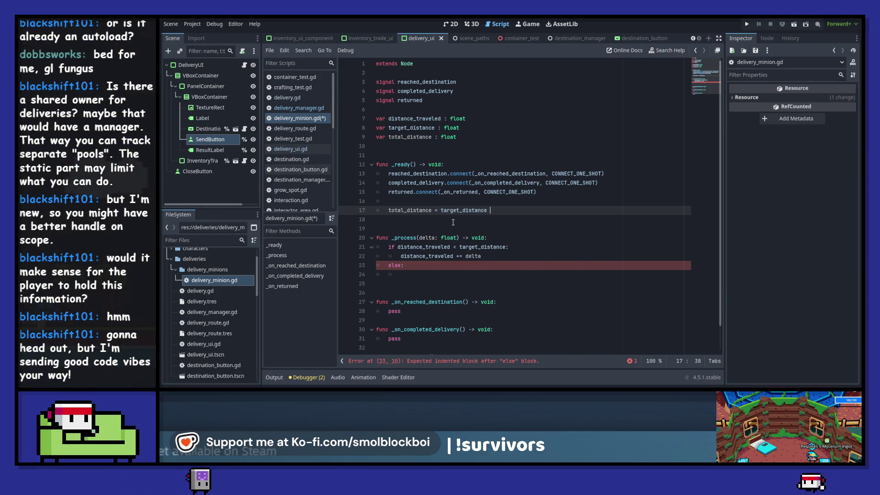
text(* 2)
key(ctrl+s)
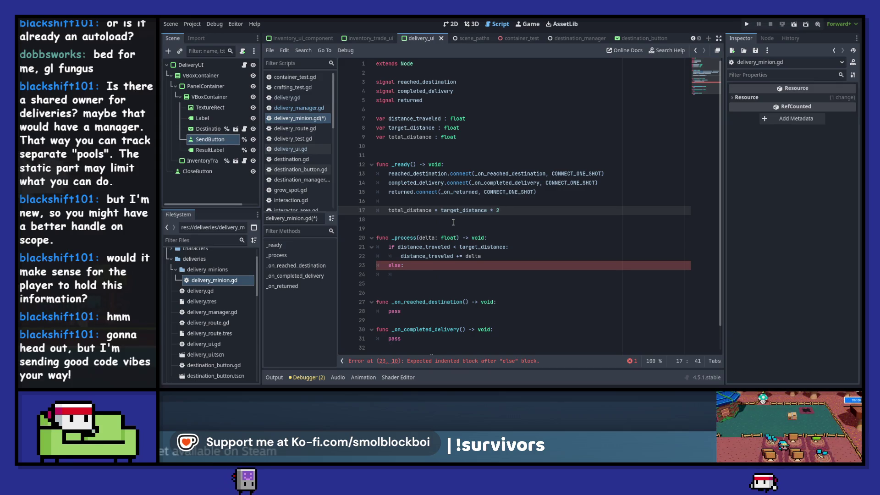
key(Down)
key(Down)
key(Down)
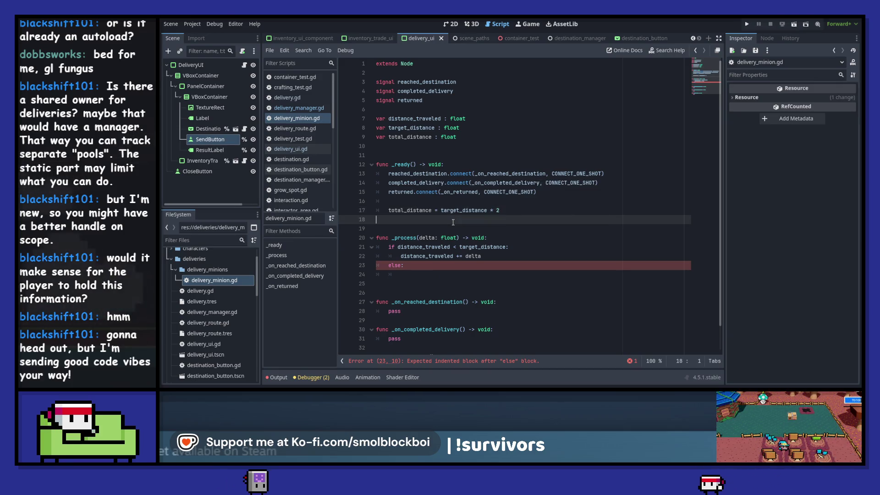
key(Down)
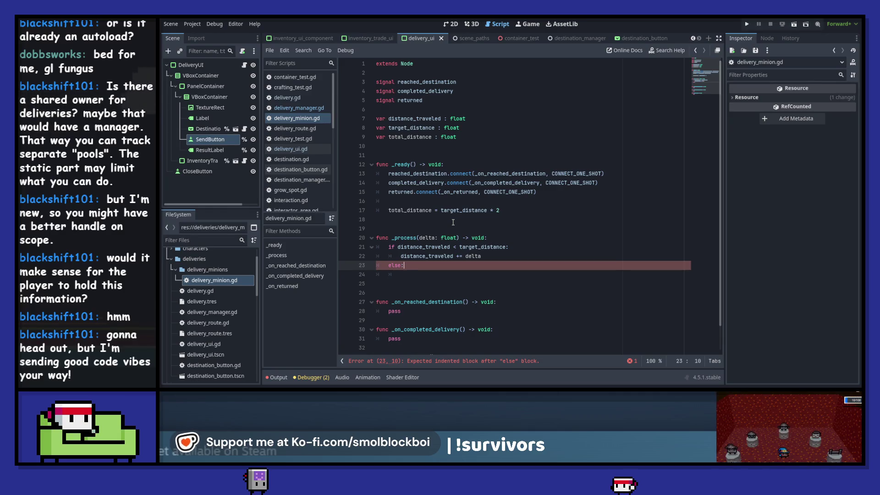
Step: Call reached_destination.emit() in the else branch of _process and save
key(Down)
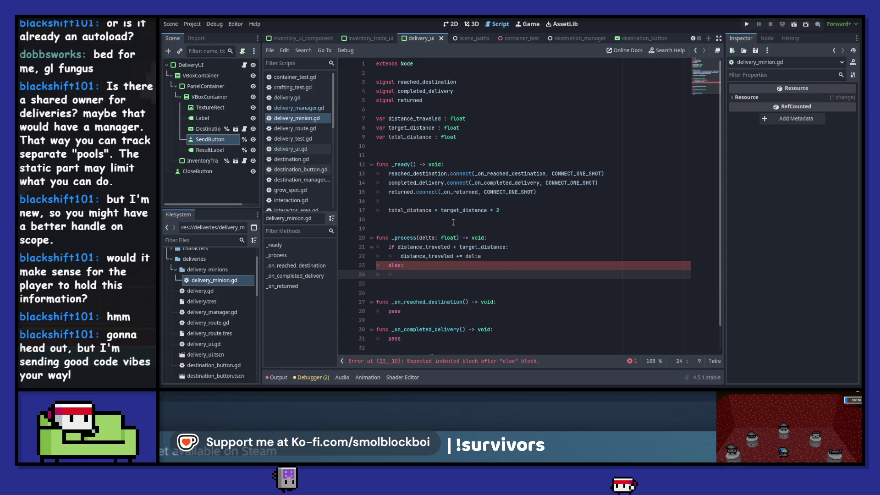
text(reached_destination.emit()
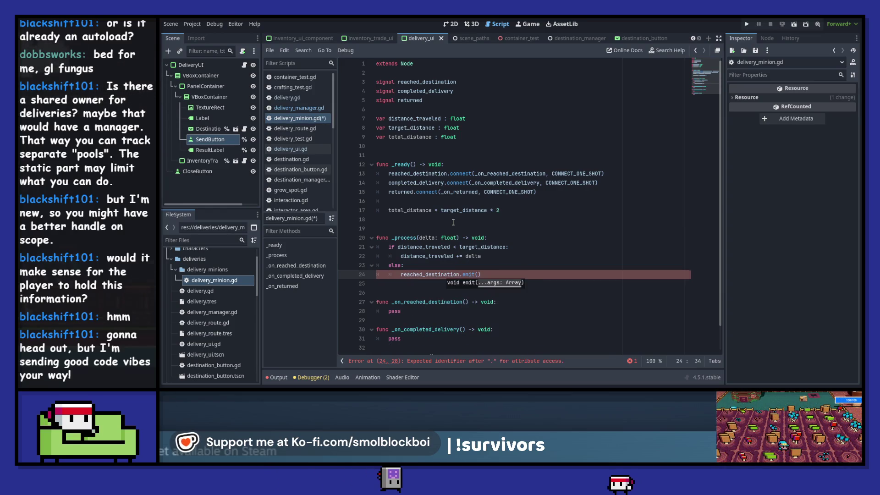
text())
key(ctrl+s)
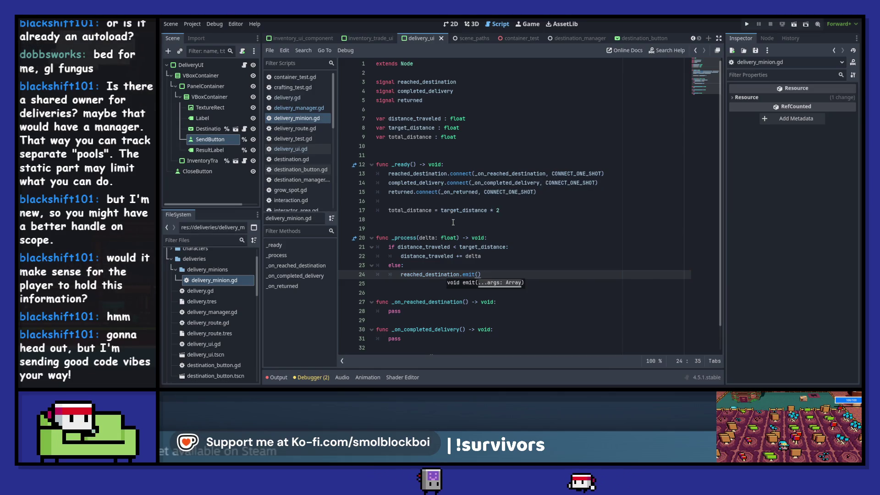
key(Return)
text(urn)
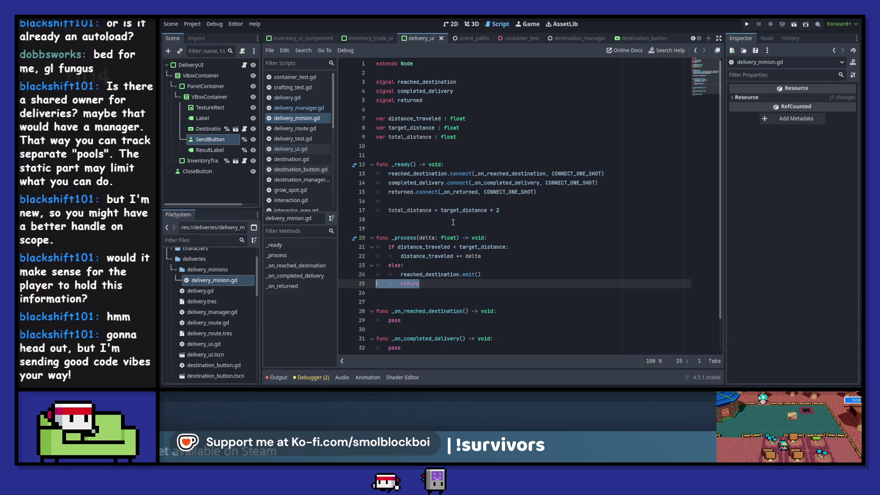
key(BackSpace)
key(ctrl+s)
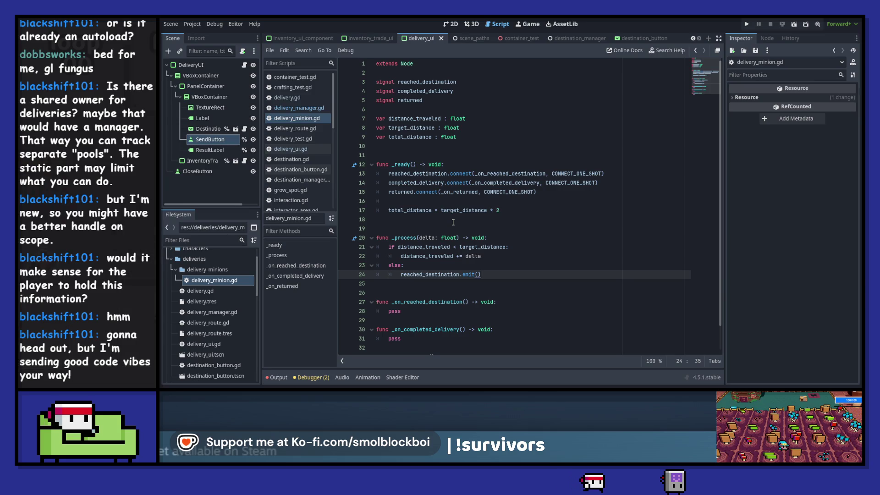
key(Return)
key(BackSpace)
key(Return)
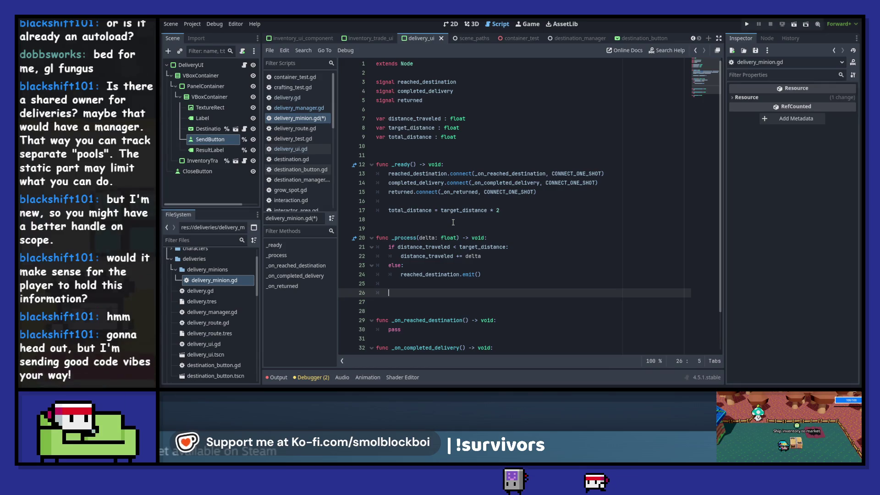
key(ctrl+s)
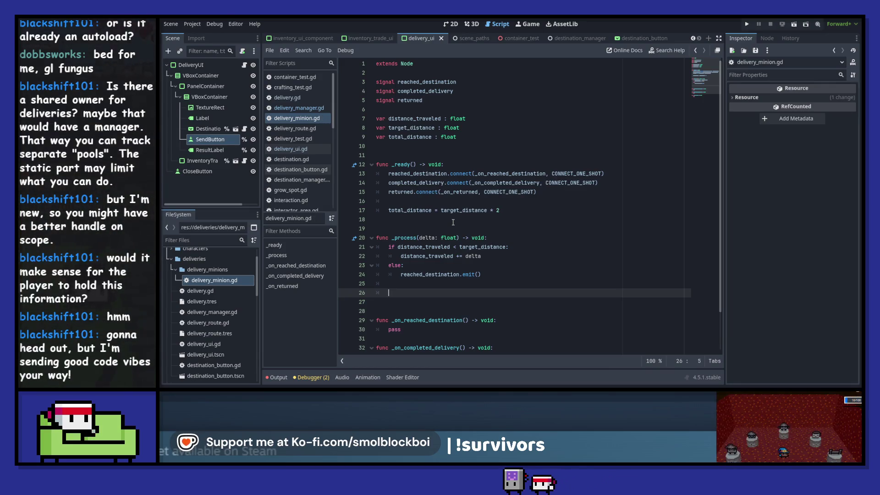
key(BackSpace)
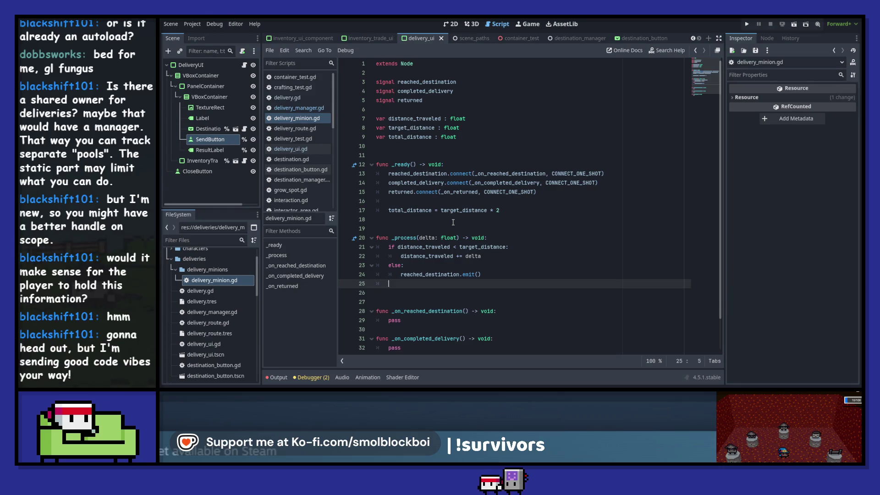
key(Return)
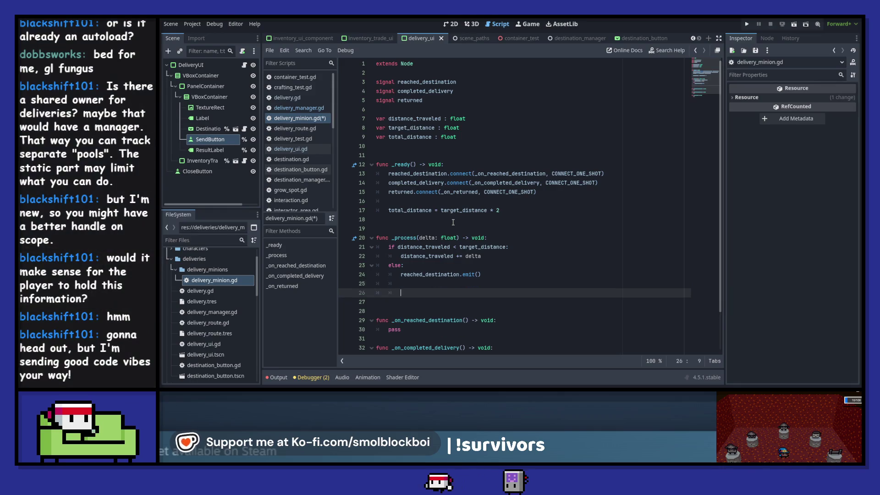
Step: Write the condition 'if distance_traveled < total_distance' in the else branch
text(if)
text(isa)
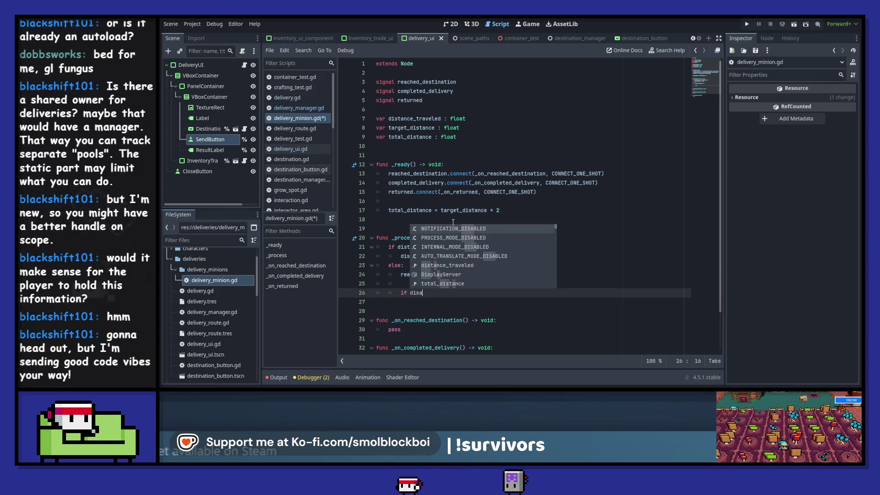
key(BackSpace)
text(ta)
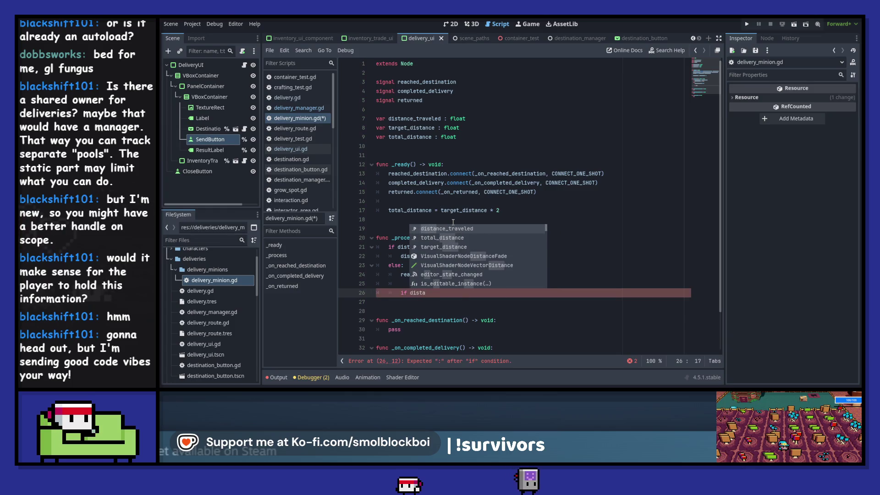
key(Return)
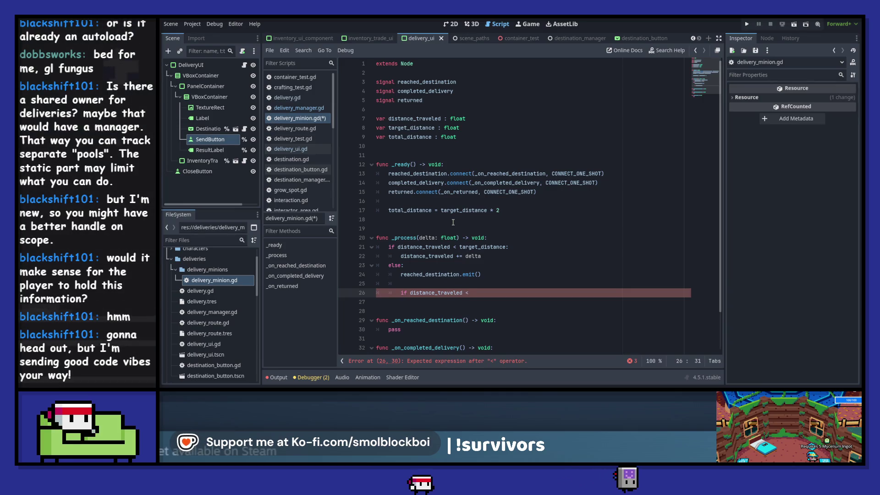
key(shift+Tab)
key(Left)
key(Tab)
key(Right)
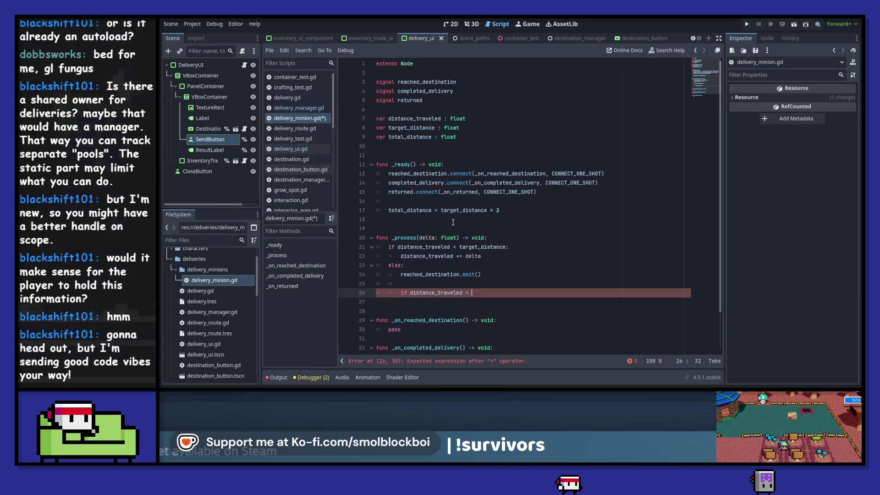
text(total)
key(Return)
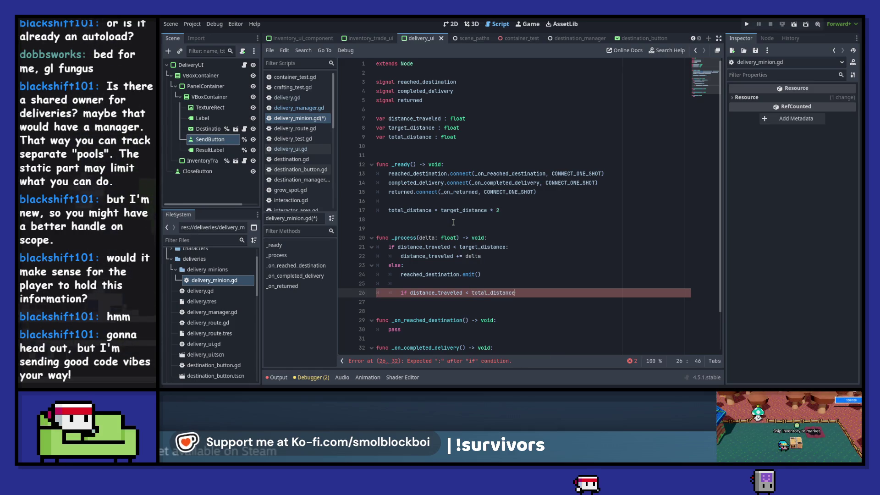
Step: Nest a copy of 'distance_traveled += delta' under the new if and finish it with a colon
key(Up)
key(Up)
key(Up)
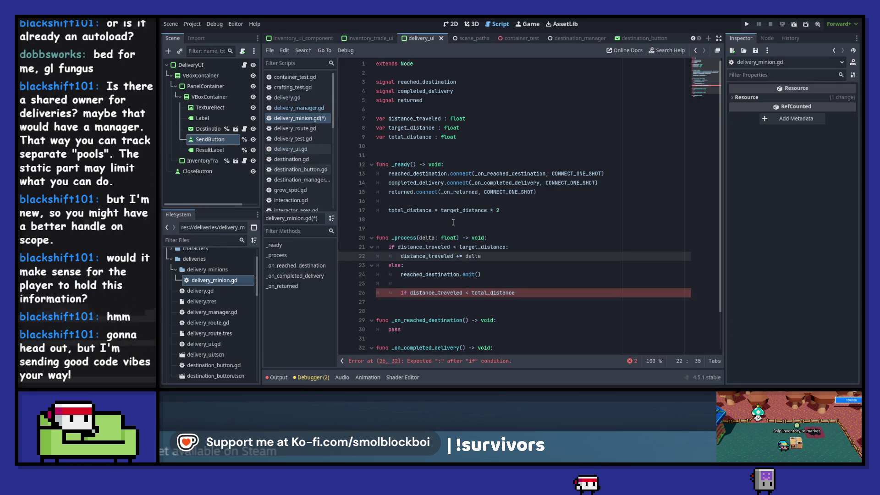
key(ctrl+c)
key(Down)
key(Down)
key(Down)
key(ctrl+v)
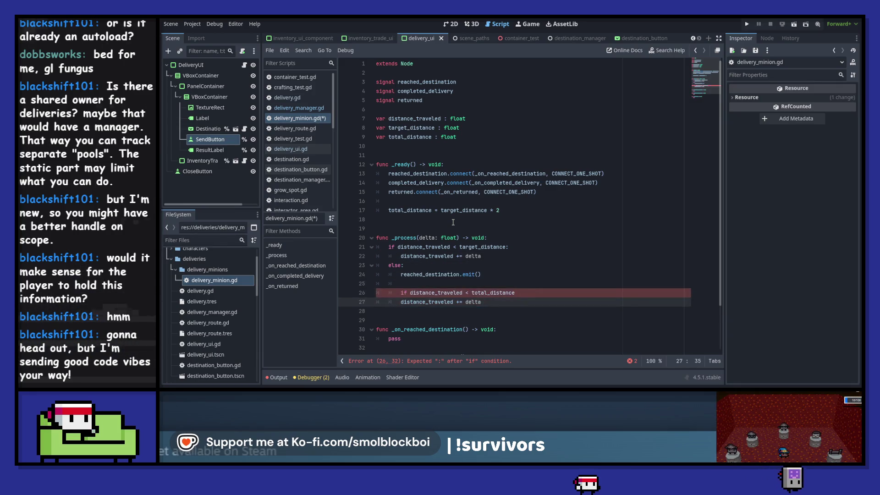
key(Home)
key(Tab)
key(Up)
key(End)
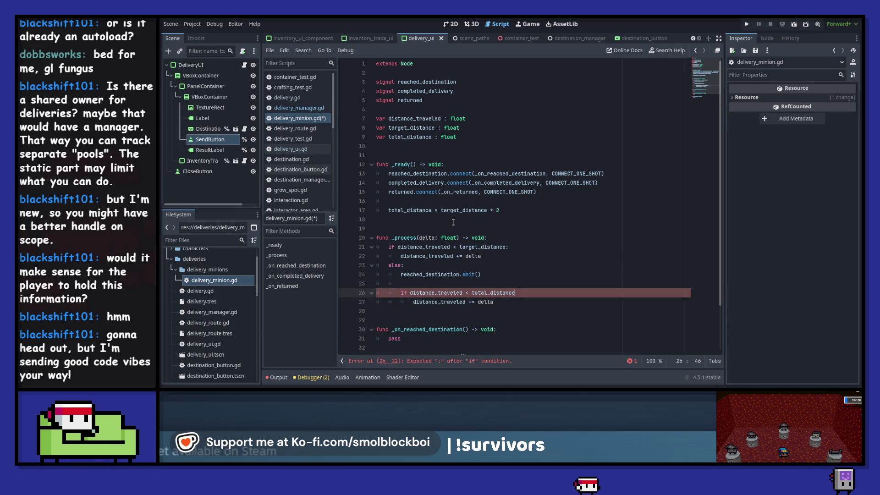
text(:)
Step: Add an else branch that calls returned.emit()
key(Down)
key(Return)
key(BackSpace)
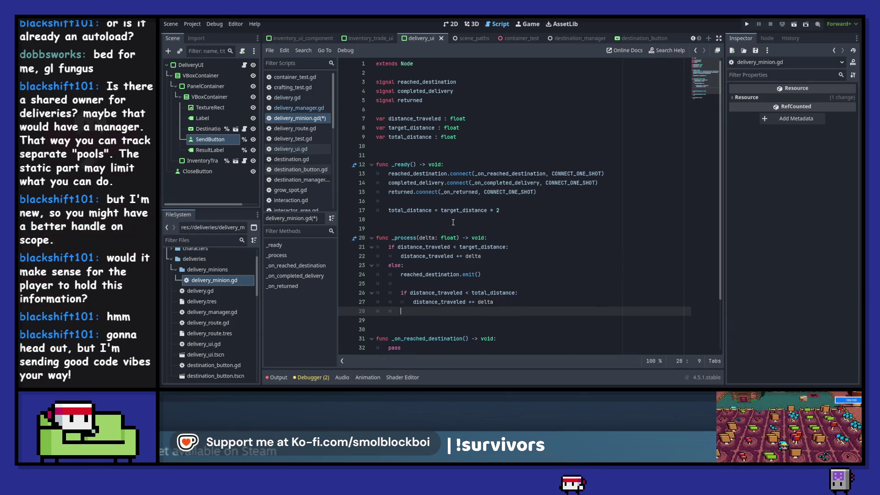
text(else:)
key(Return)
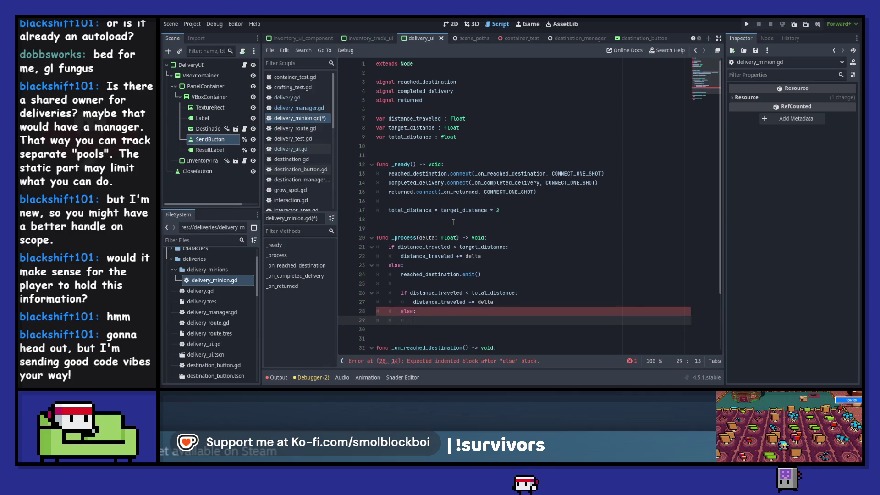
text(return)
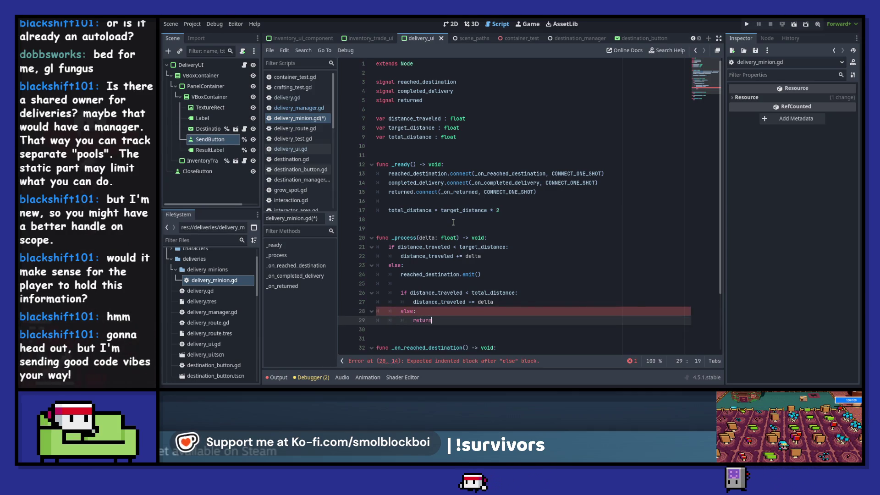
text(ed)
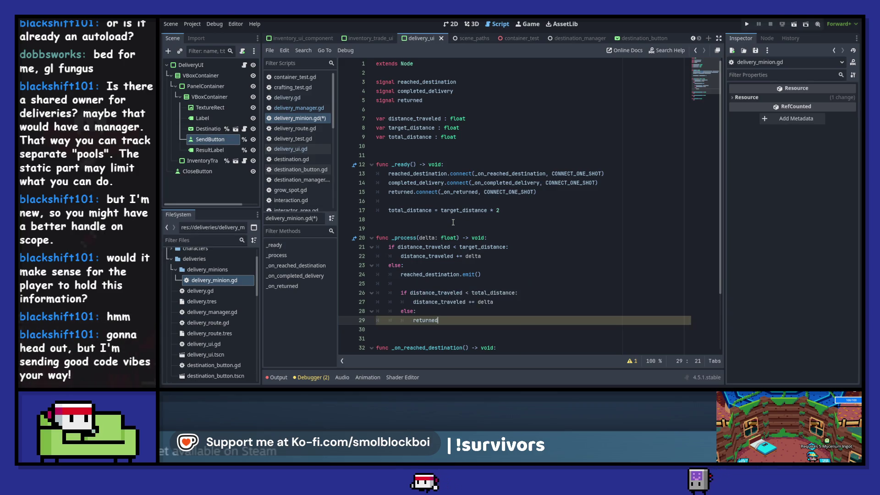
text(.emit()
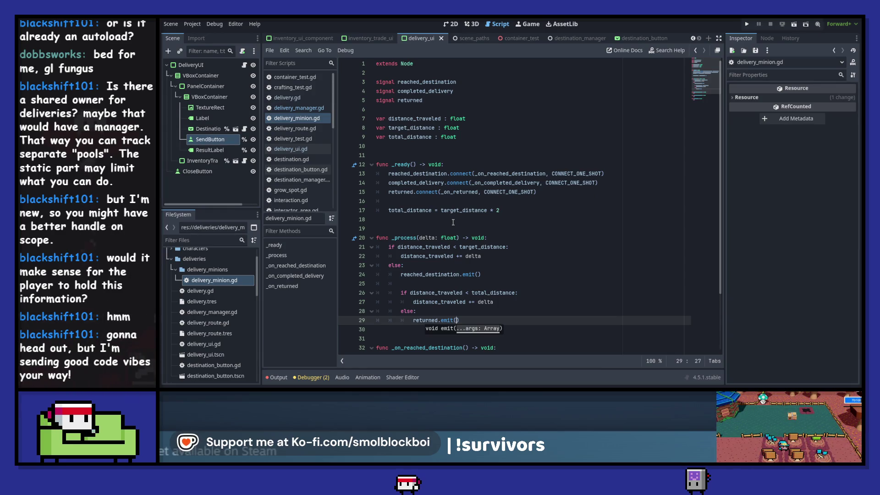
key(Up)
key(Up)
key(Up)
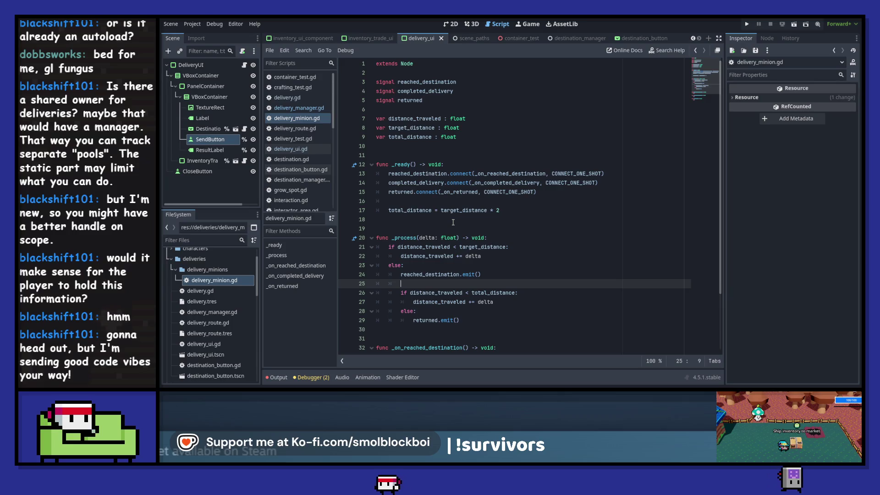
Step: Add completed_delivery.emit() below reached_destination.emit() and save
key(Return)
key(Return)
key(Up)
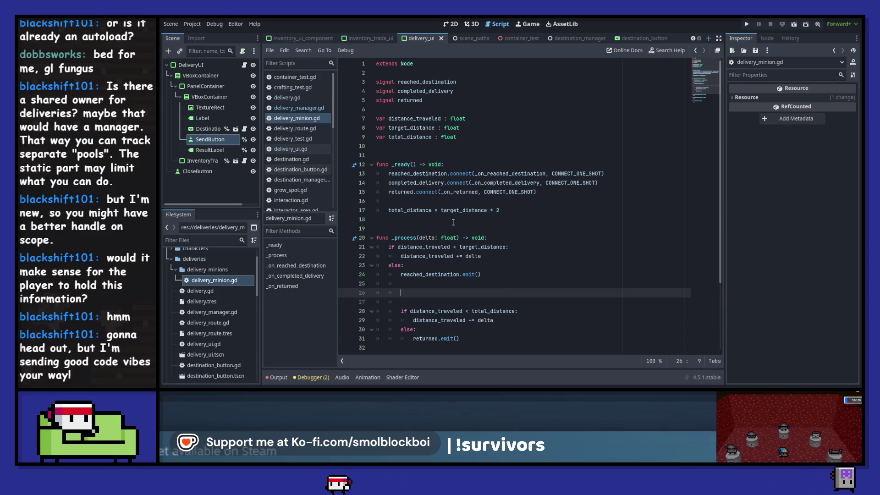
text(completed)
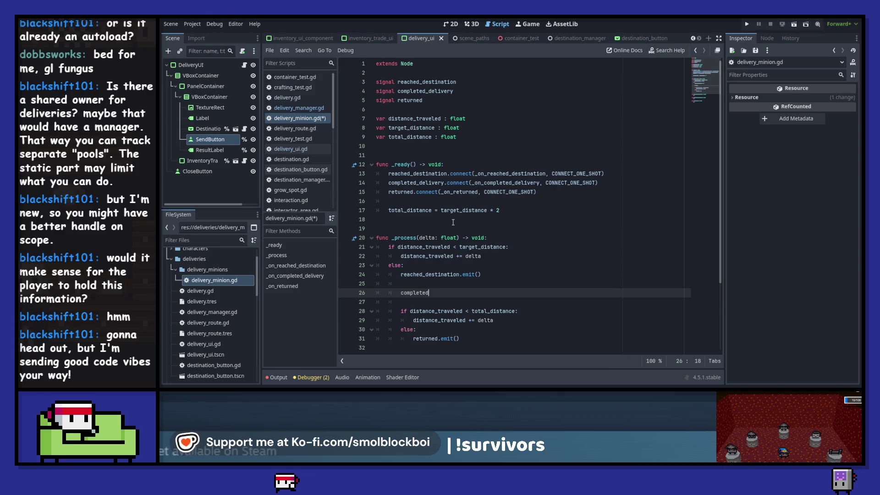
text(_delivery.emit()
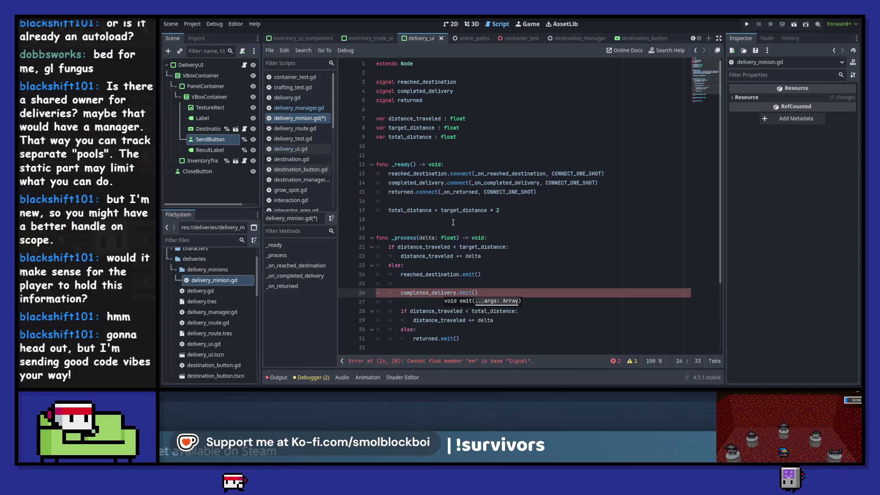
key(ctrl+s)
Step: Replace pass in _on_reached_destination with a print of "%s made it to %s" % [name, …] and save
scroll(458, 220, down, 3)
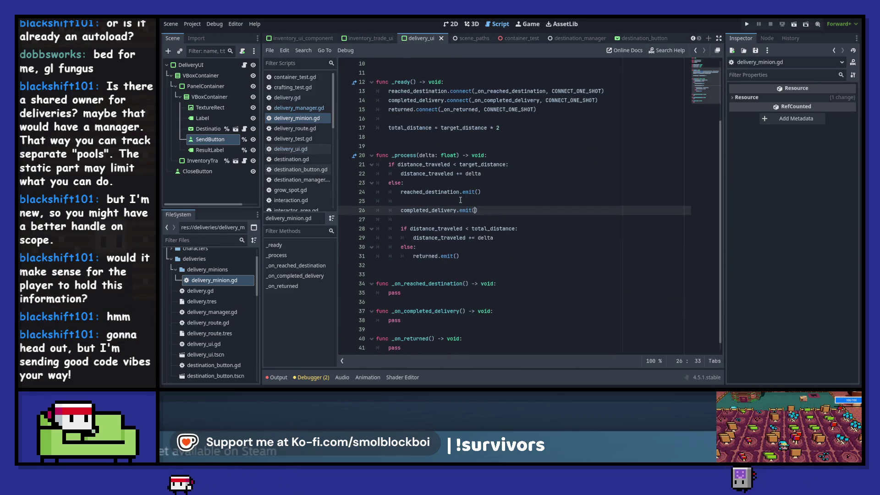
click(511, 192)
scroll(512, 191, down, 1)
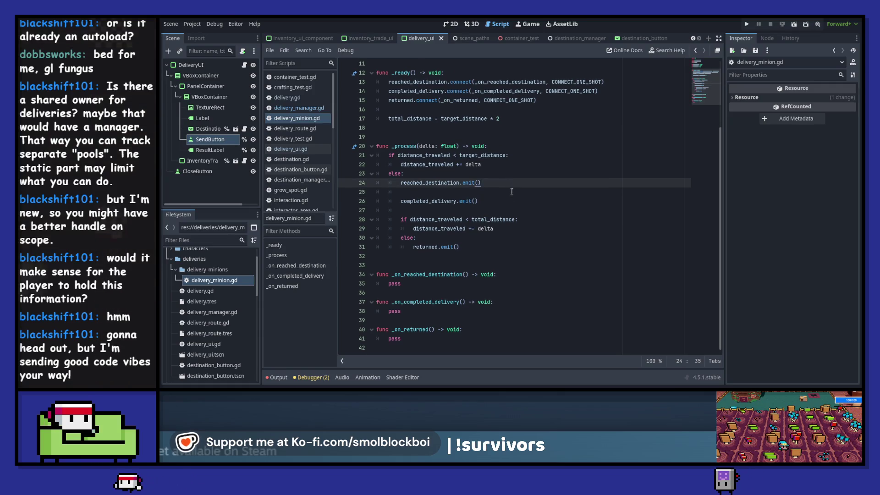
double_click(448, 284)
scroll(528, 239, up, 3)
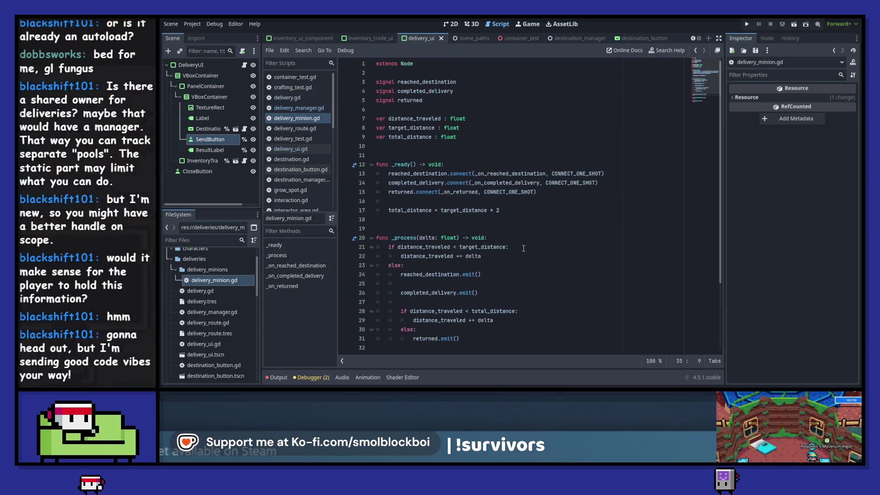
scroll(527, 240, down, 3)
text(print()
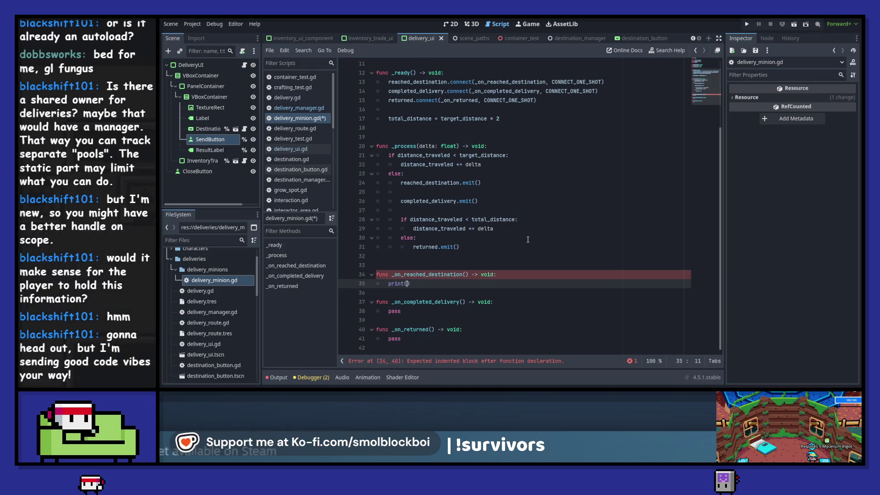
text(nam)
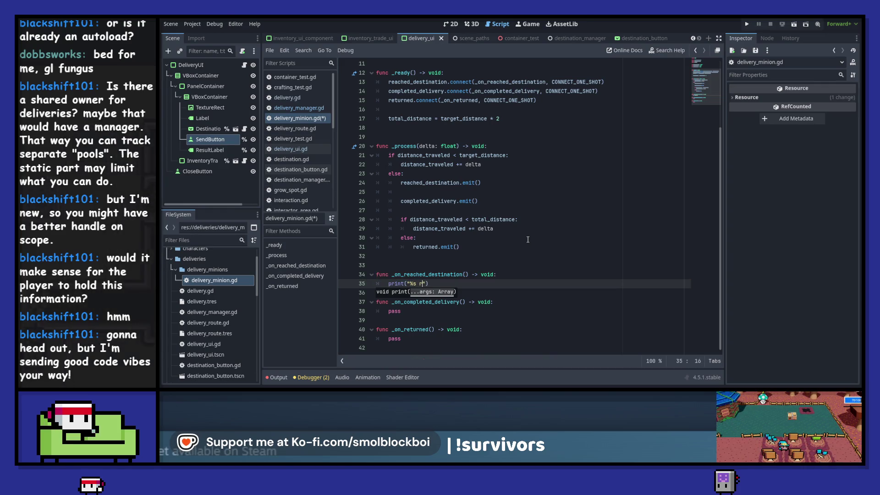
text(d their destin)
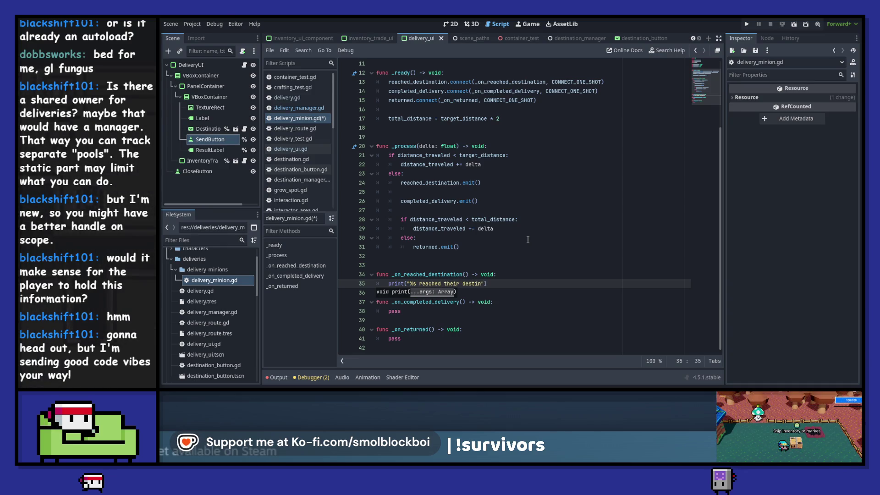
key(ctrl+BackSpace)
key(ctrl+BackSpace)
text(made)
text( it to %)
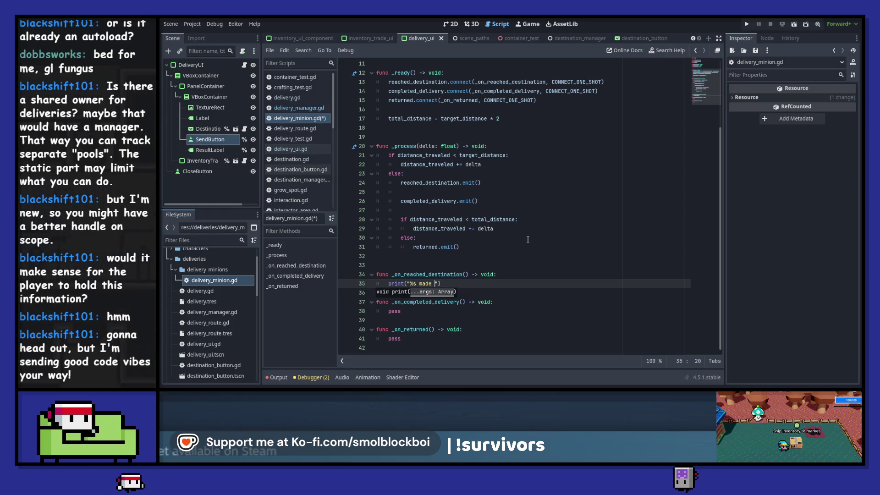
text(s" % [)
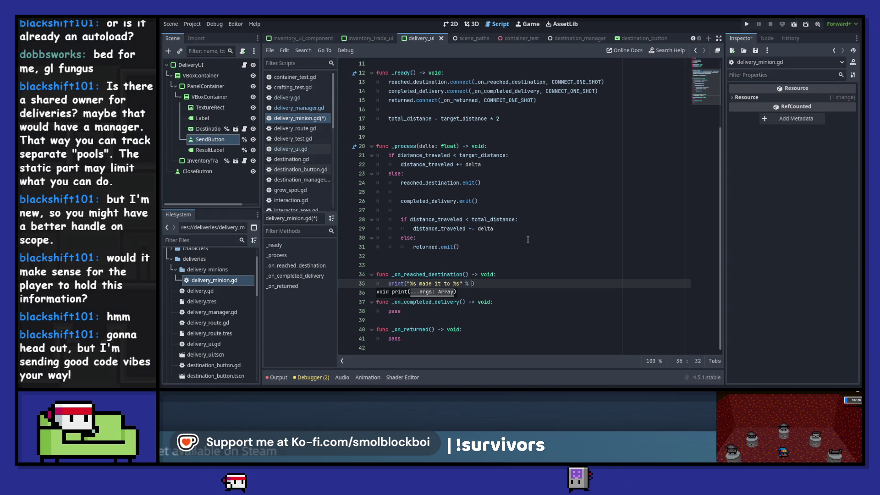
text(name,)
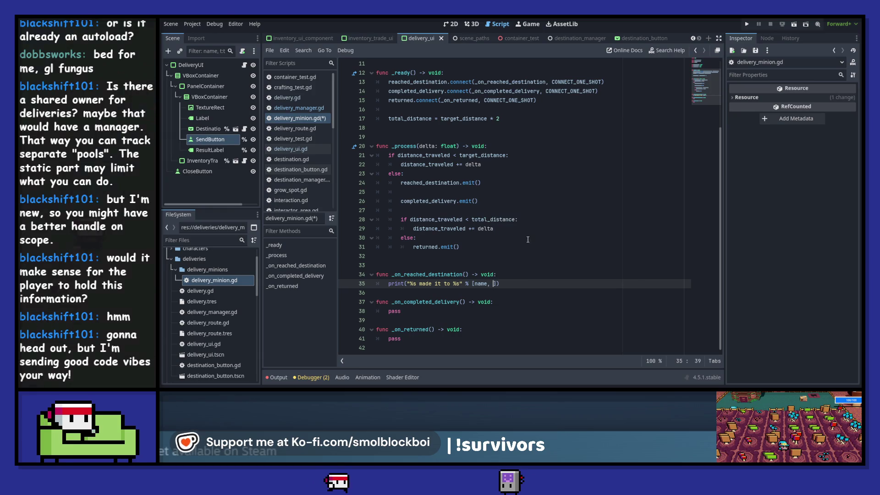
key(ctrl+s)
scroll(527, 239, up, 3)
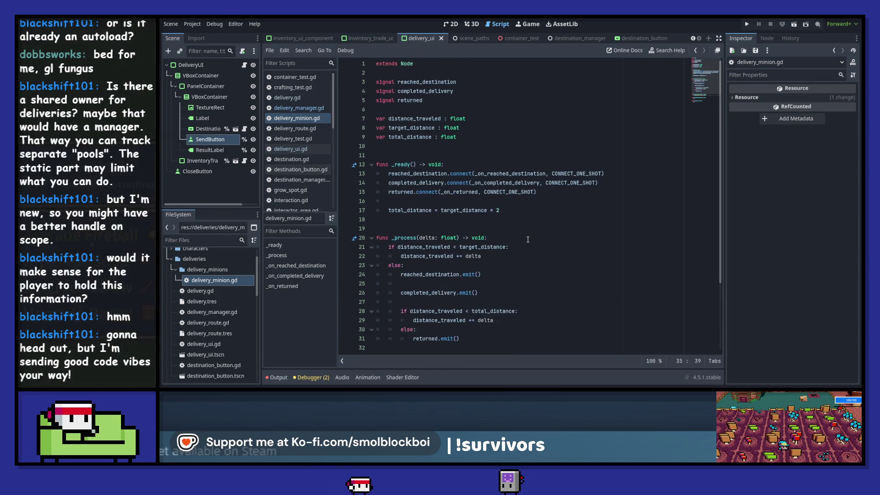
Step: Declare a new variable destination of type Destination below the signals
click(406, 111)
key(Return)
key(Return)
key(Up)
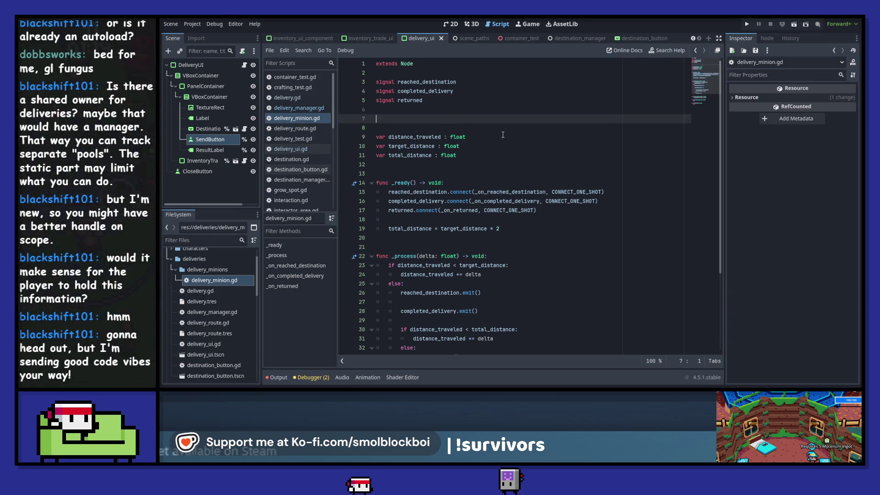
text(var de)
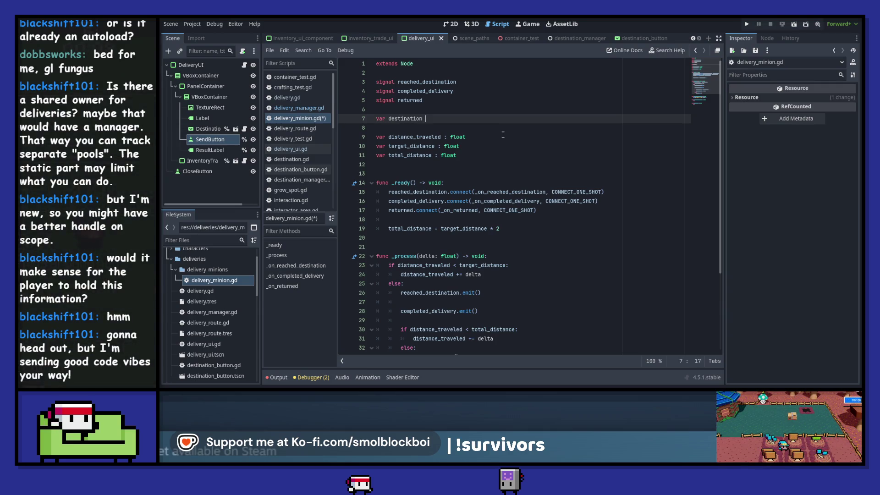
text(st)
key(Return)
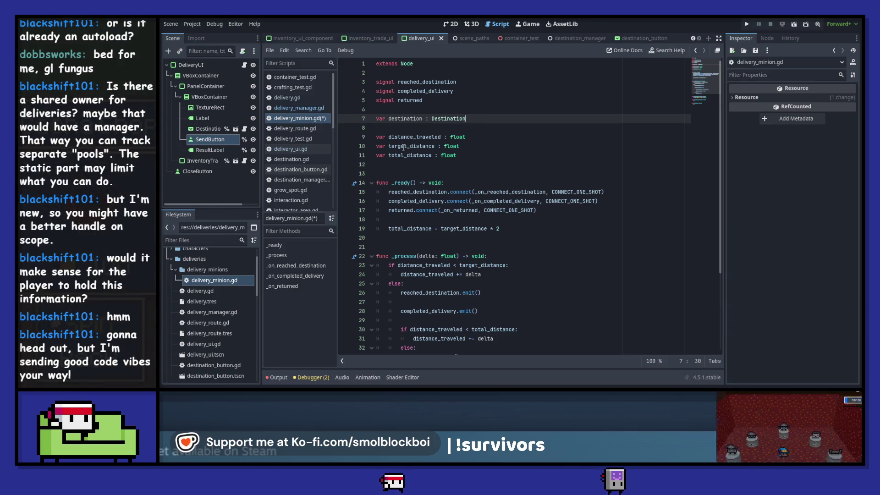
Step: In _ready, add target_distance = destination.travel_distance above total_distance, remove the blank line, and save
click(399, 174)
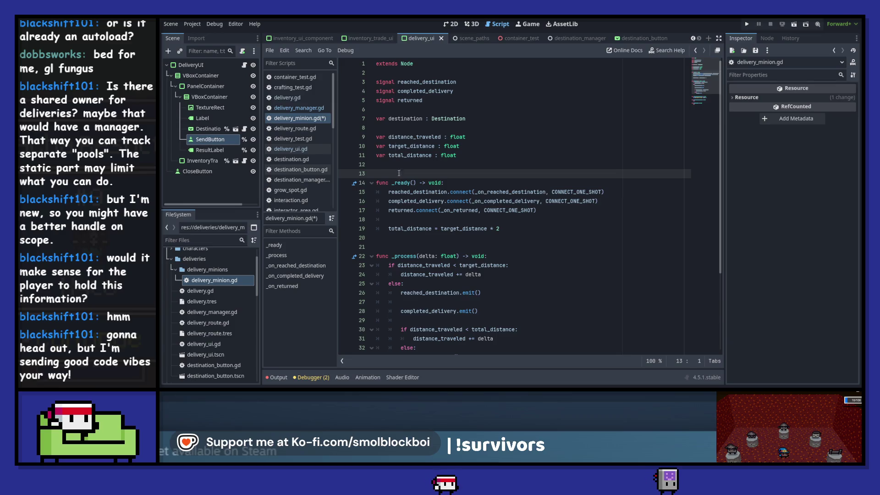
double_click(411, 146)
click(507, 218)
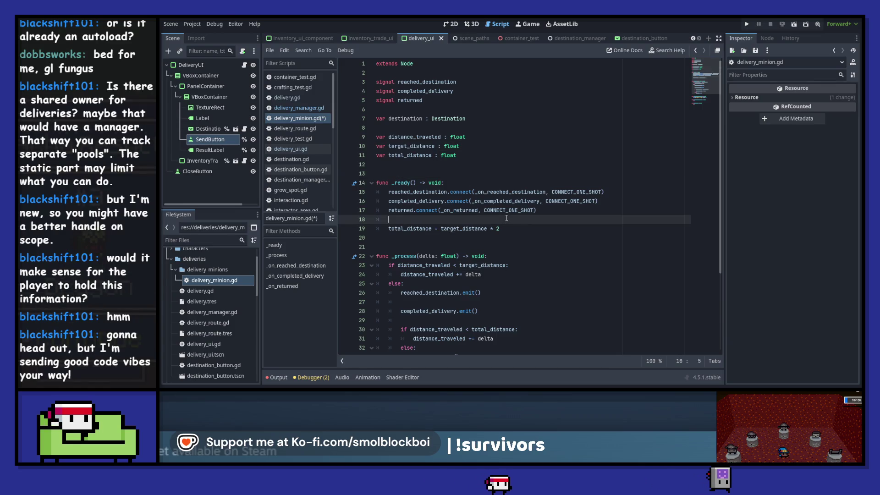
key(Return)
key(Return)
key(Up)
text(target_distance =)
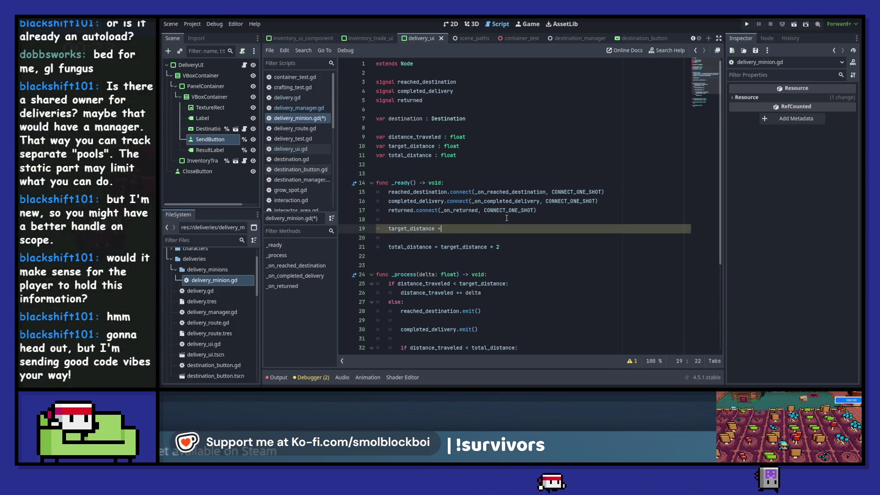
text( destination.travel_distance)
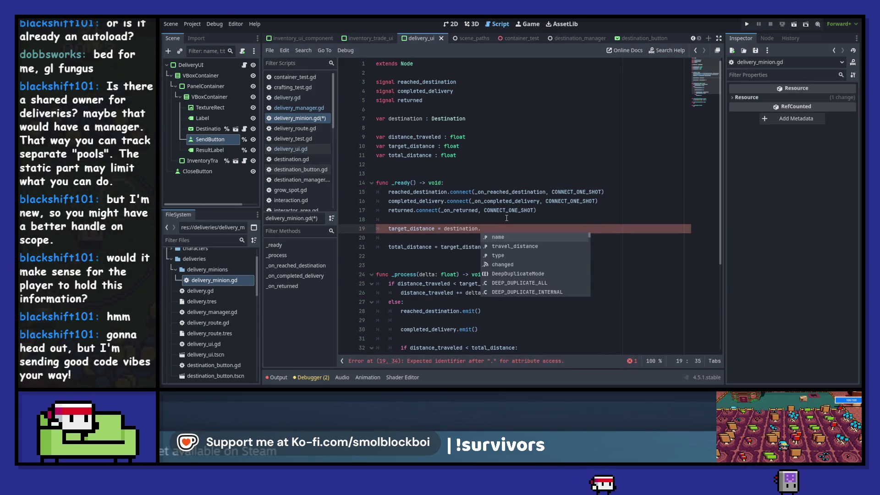
key(Down)
key(Down)
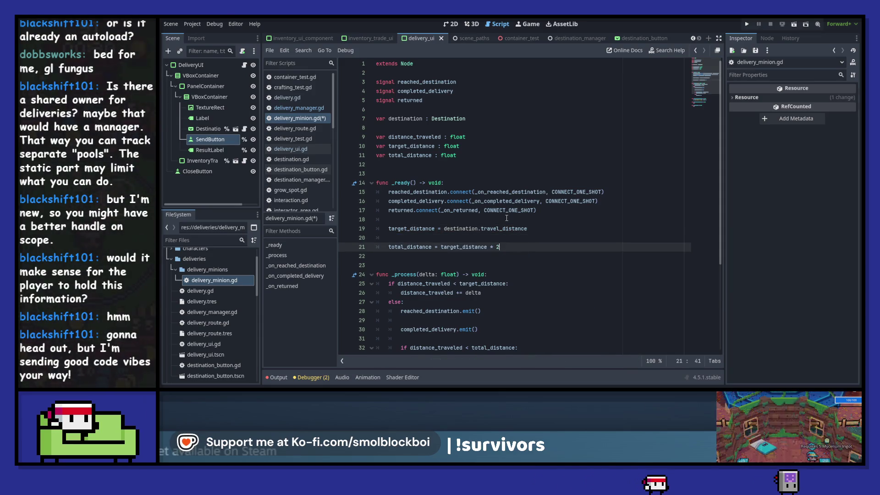
key(Up)
key(BackSpace)
key(BackSpace)
key(ctrl+s)
double_click(411, 119)
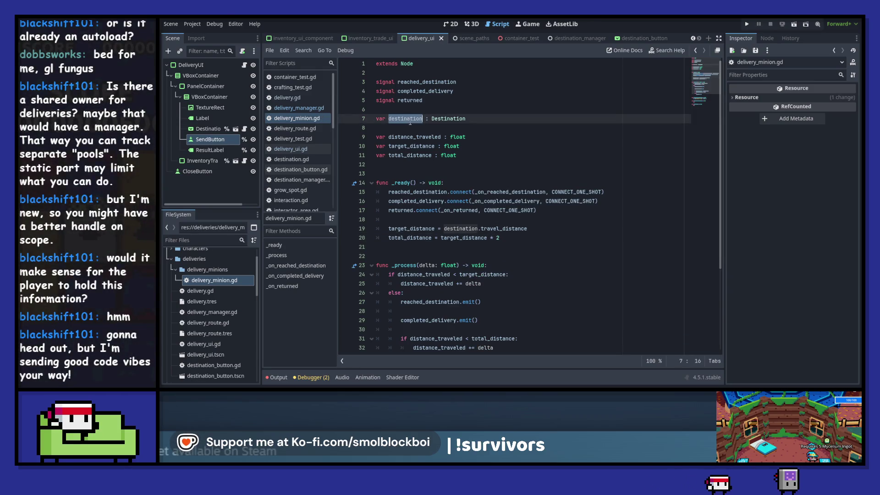
Step: Add destination.name to the reached-destination print call on line 38
scroll(496, 293, down, 4)
click(495, 283)
text(destination.)
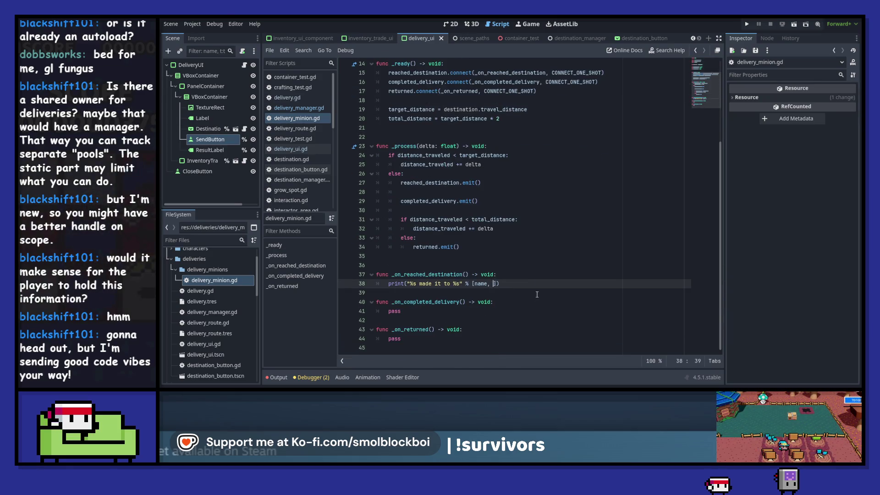
text(n)
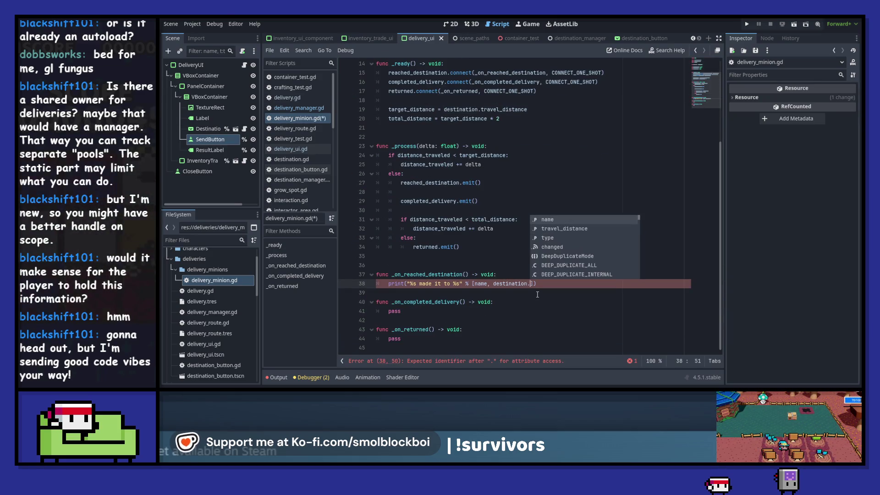
key(Return)
key(ctrl+c)
Step: Copy that print into _on_completed_delivery in place of pass, worded 'completed their delivery at'
click(537, 294)
key(Return)
key(ctrl+v)
key(alt+Down)
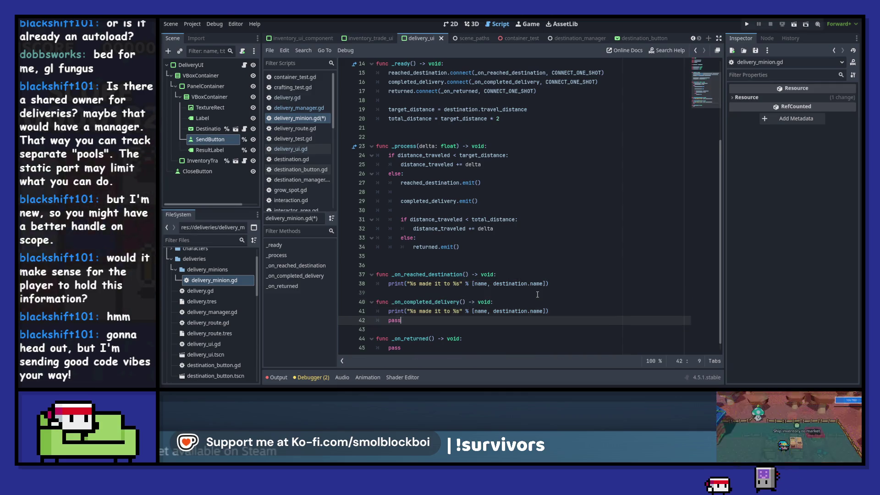
key(Down)
key(ctrl+shift+k)
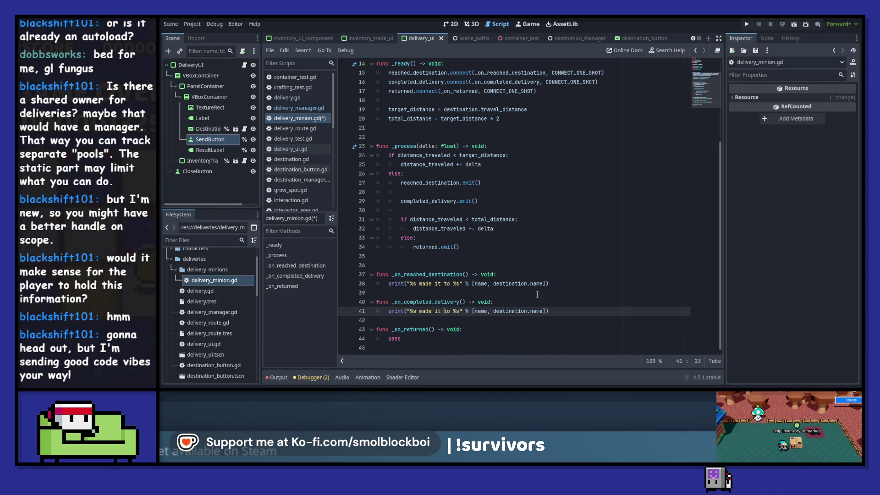
key(ctrl+BackSpace)
key(ctrl+Delete)
key(ctrl+Delete)
text(complet)
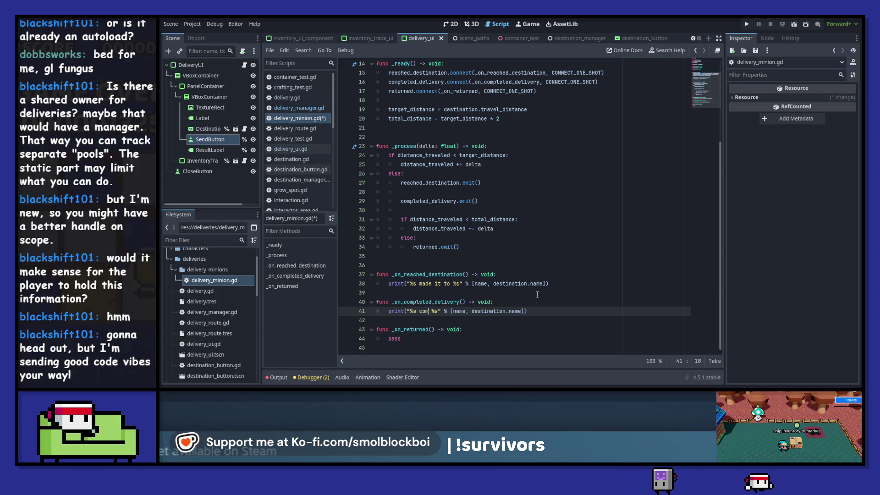
text(ed their de)
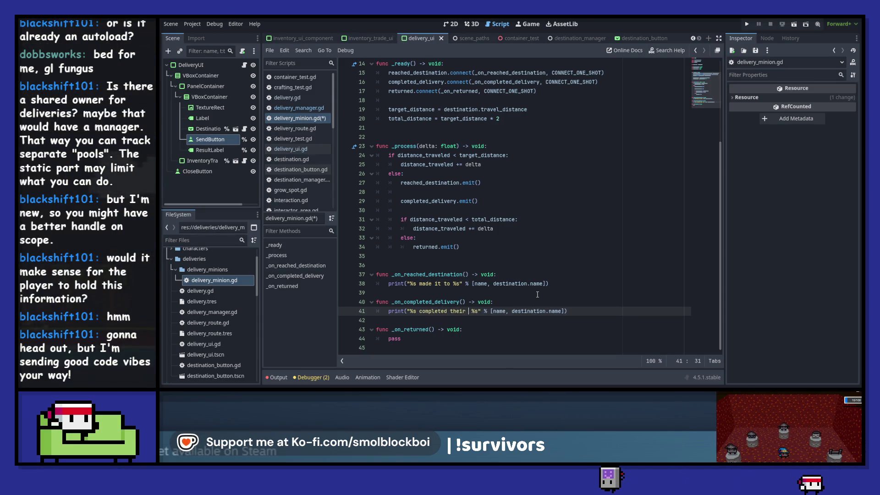
text(livery at)
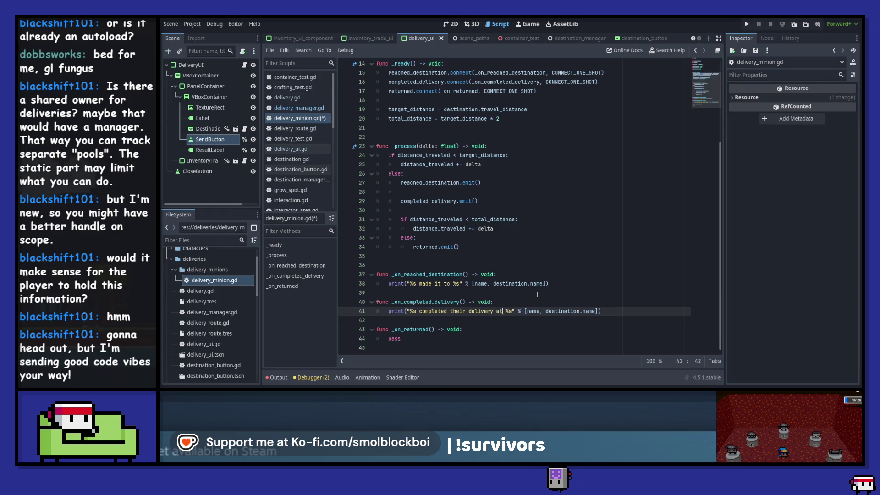
Step: Replace pass in _on_returned with a copy of the print worded 'returned from,'
key(ctrl+c)
key(Down)
key(Down)
key(Down)
key(shift+Home)
key(ctrl+v)
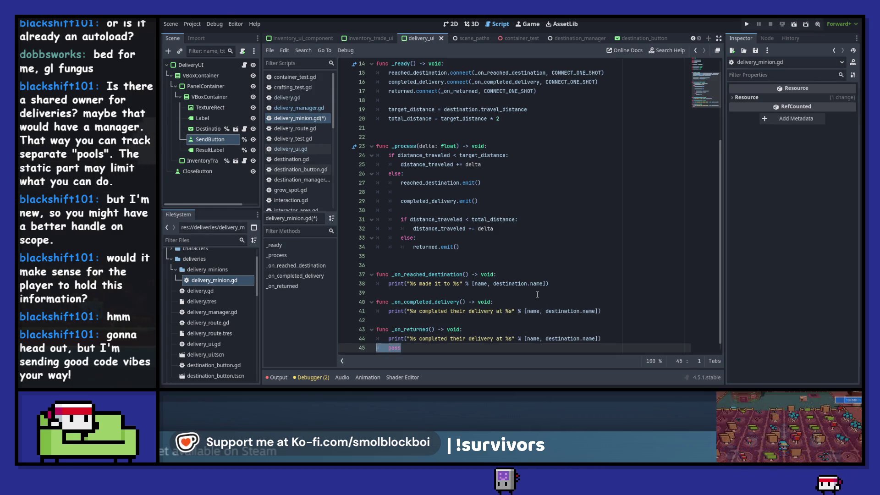
key(ctrl+Left)
key(ctrl+Left)
key(ctrl+Left)
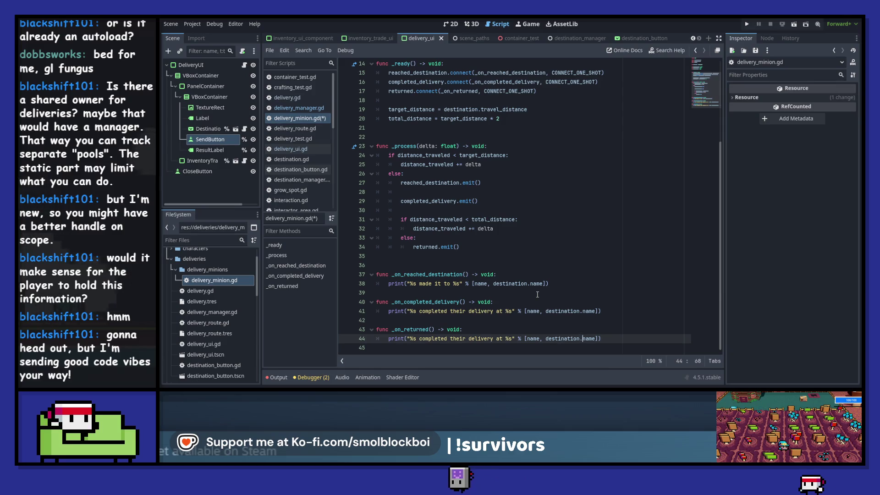
key(ctrl+shift+Left)
key(ctrl+shift+Left)
key(ctrl+shift+Left)
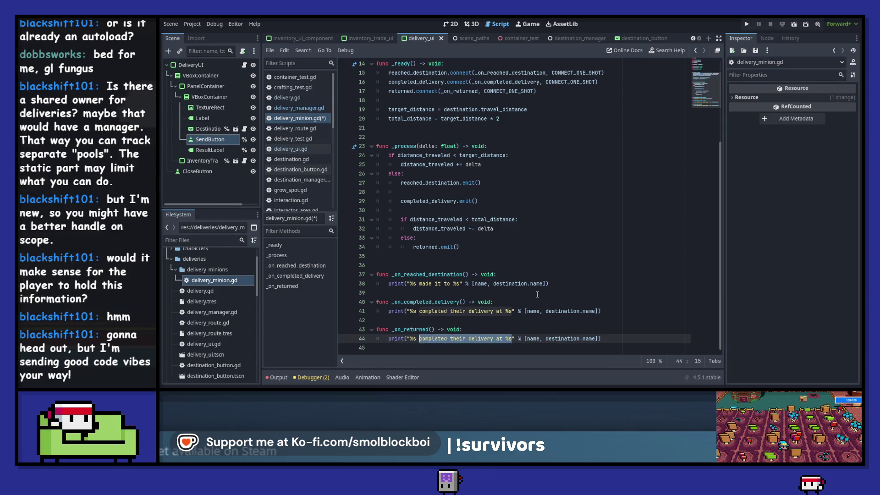
text(returned from,)
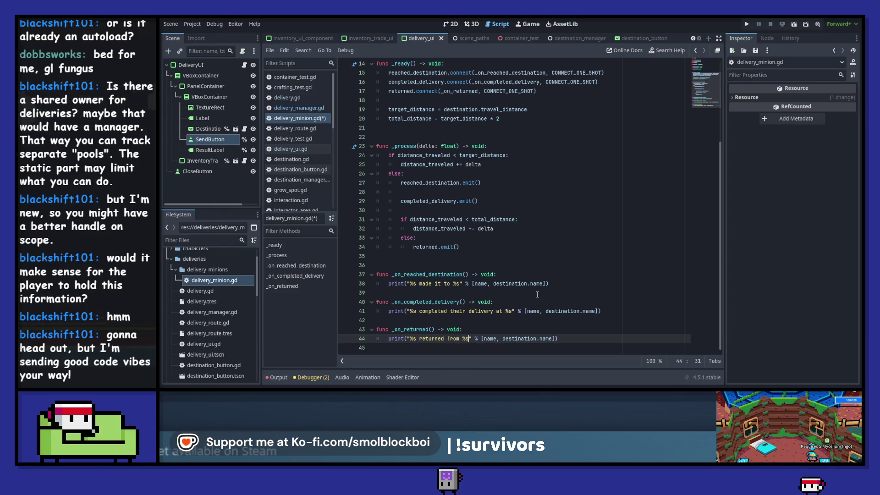
scroll(498, 247, up, 5)
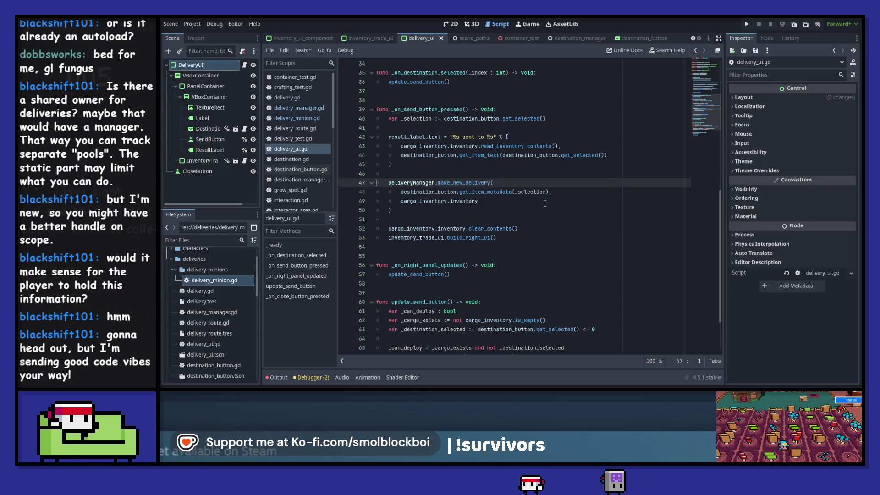
Step: In delivery_manager.gd, preload delivery_minion.gd as a DeliveryMinion constant on line 3 and save
ctrl+click(468, 184)
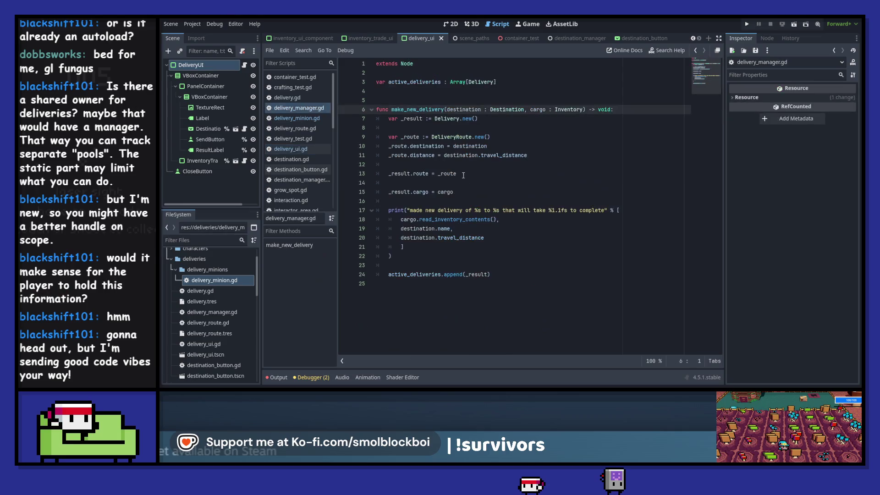
click(411, 76)
key(Return)
key(Return)
key(Up)
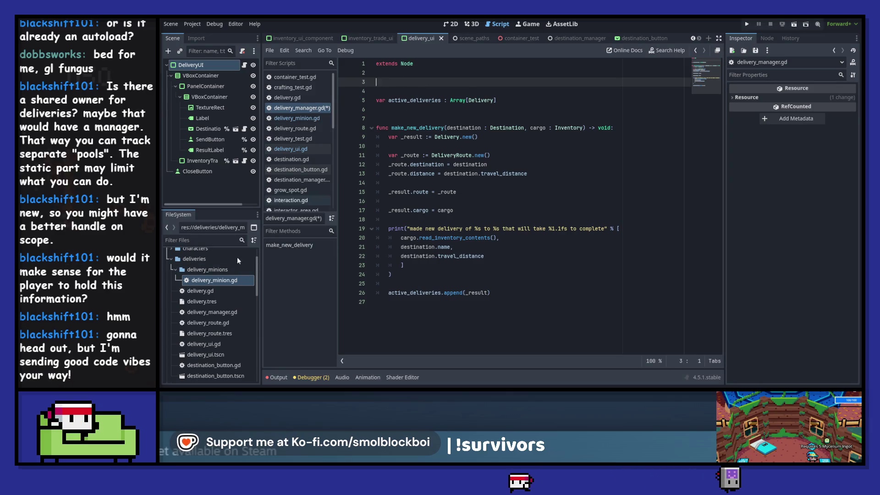
drag(238, 281, 403, 81)
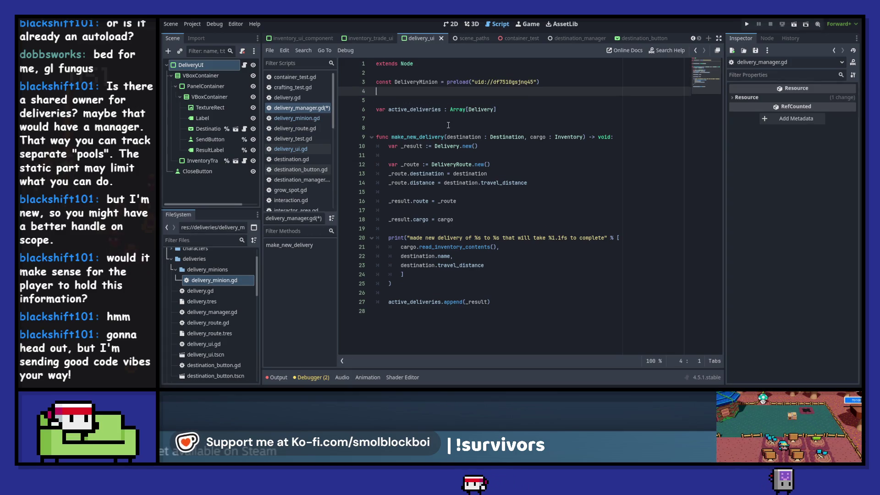
key(ctrl+s)
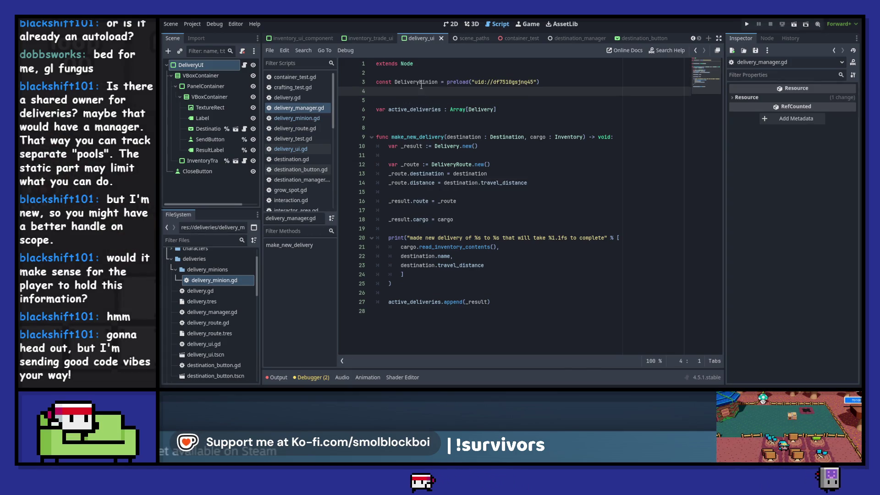
double_click(421, 83)
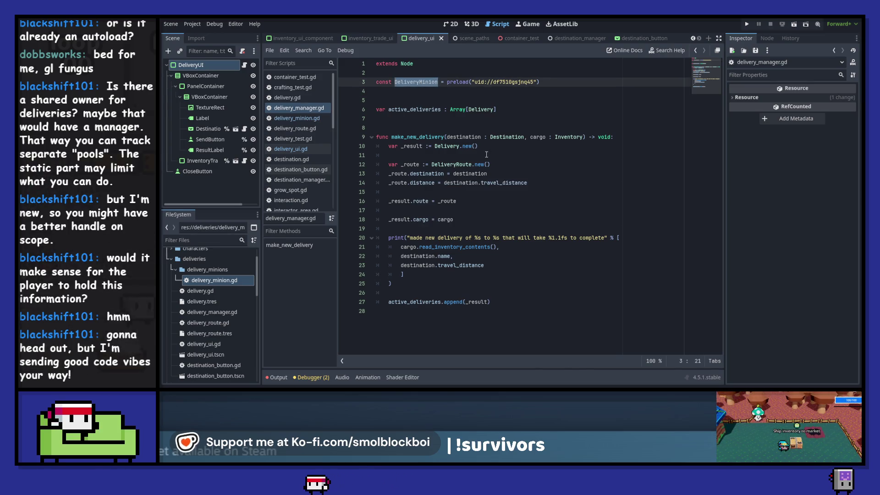
Step: Undo an extra delivery.tres preload constant and add an indented line at the end of make_new_delivery
mouse_move(216, 312)
mouse_down()
mouse_move(392, 121)
mouse_move(260, 302)
mouse_move(218, 304)
mouse_move(395, 129)
mouse_move(417, 94)
mouse_up()
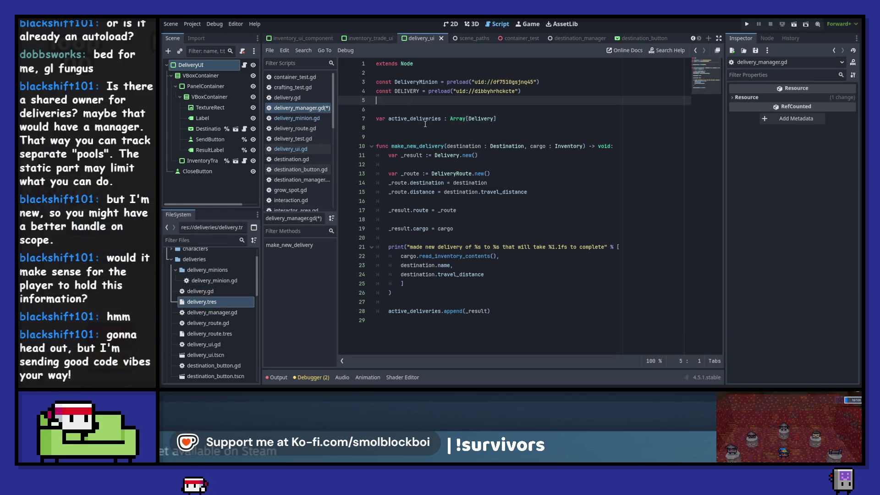
key(ctrl+z)
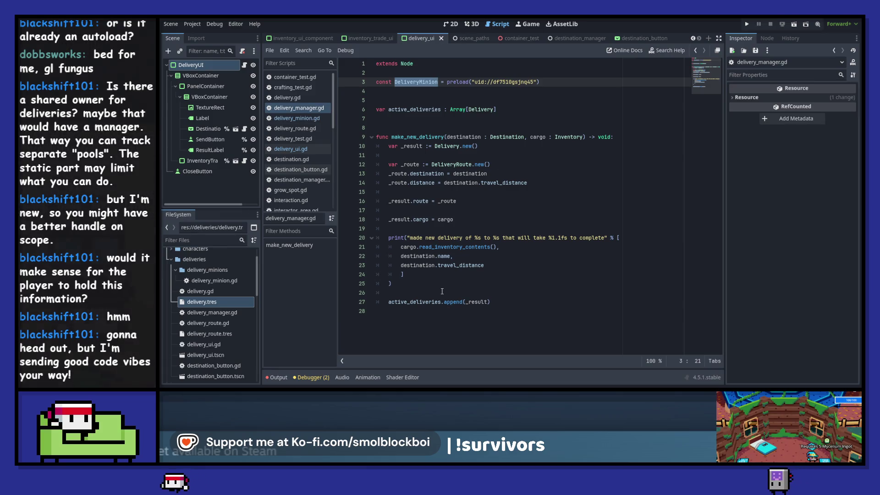
click(527, 310)
key(Tab)
key(Return)
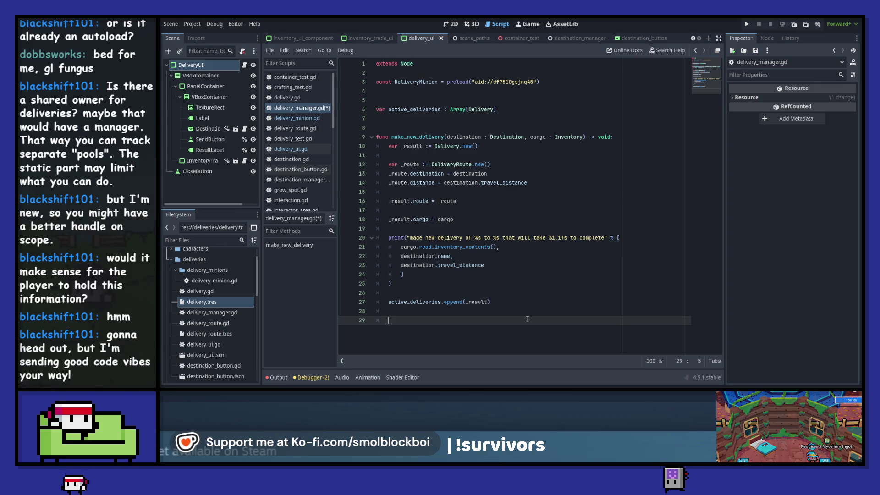
Step: In make_new_delivery, create var _new_minion = DeliveryMinion.new() and save
text(var _new_minion )
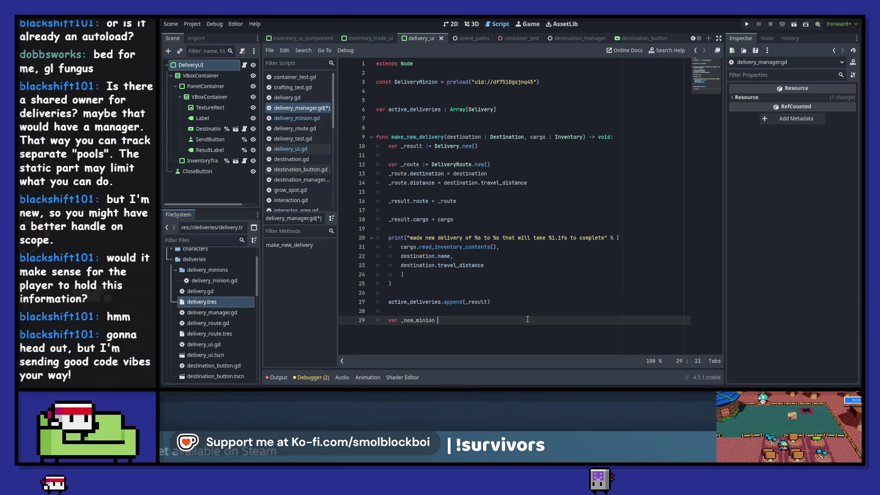
text(: DeliveryMinion)
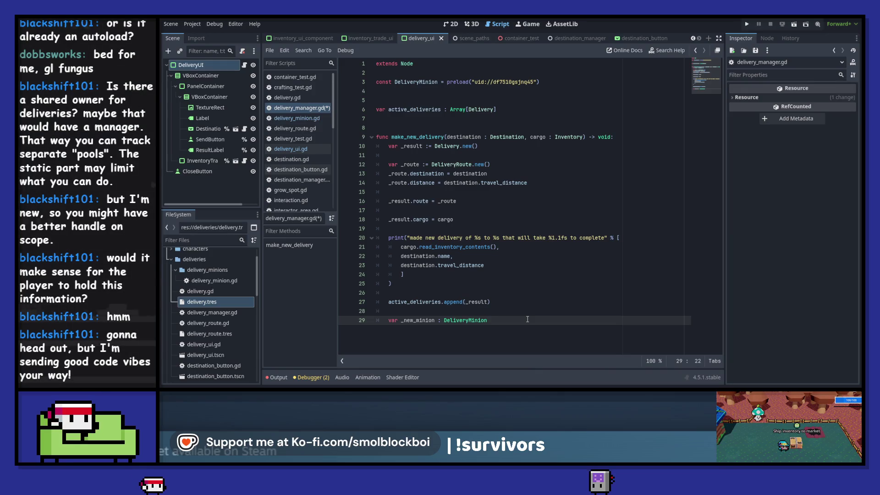
text(=)
key(End)
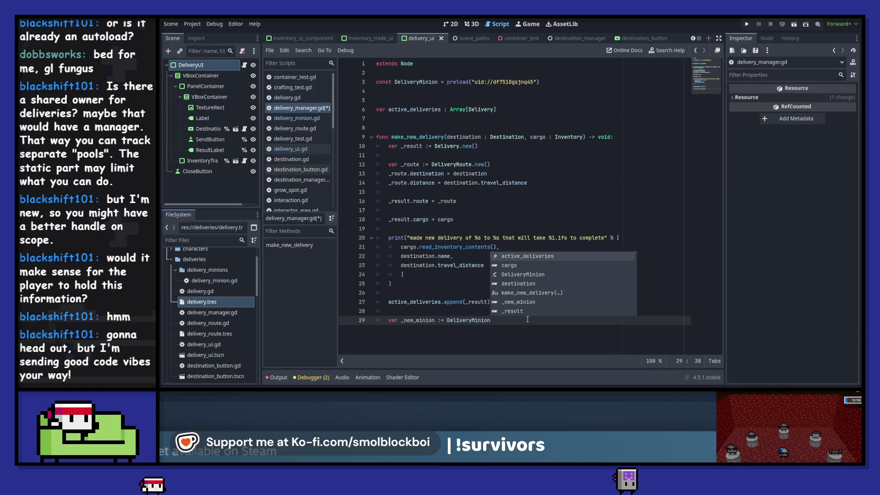
text(.new()
key(ctrl+s)
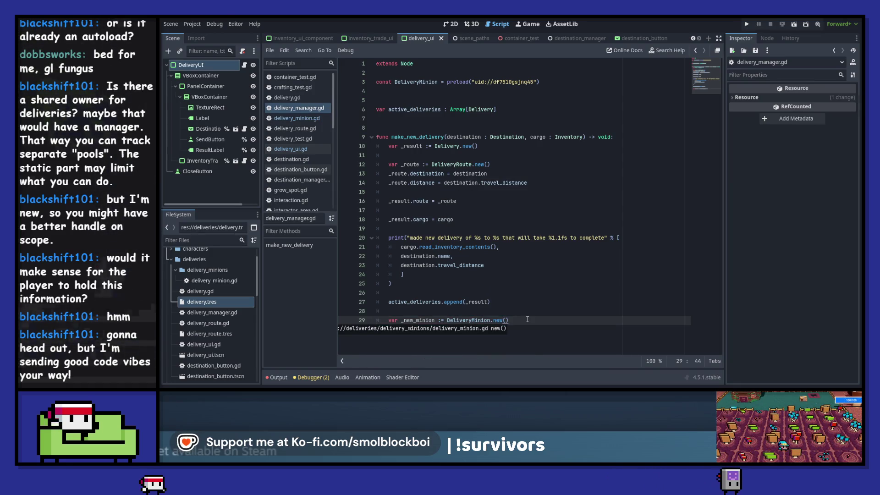
Step: Set _new_minion.destination = destination, call add_child(_new_minion), save, and open delivery_minion.gd
key(Return)
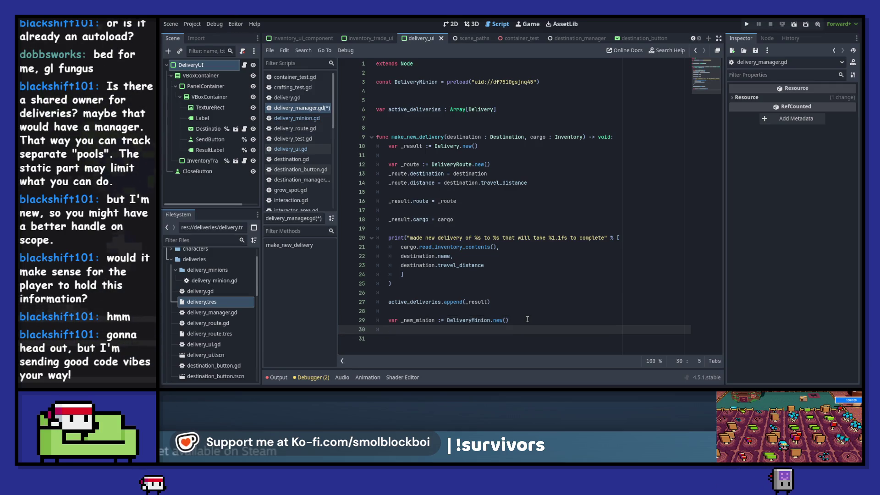
text(r_new_minion.)
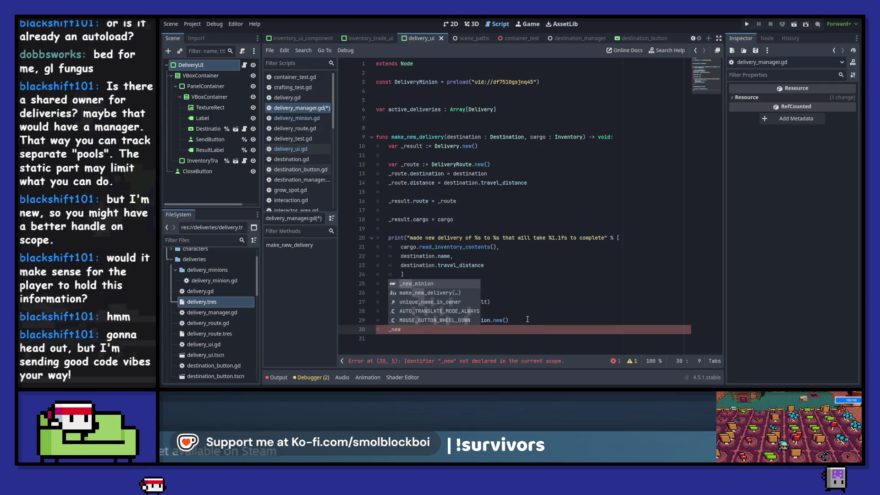
key(Down)
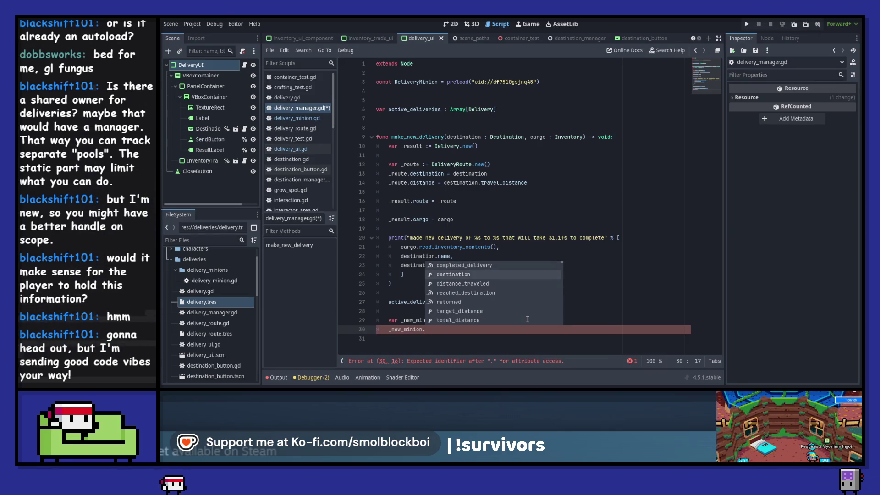
key(Return)
text(= destination)
key(Return)
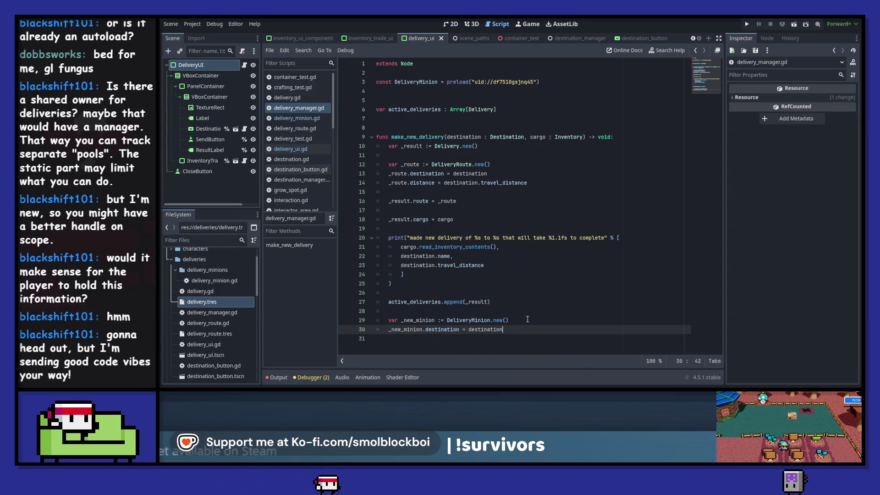
key(Return)
text(add_child(_new)
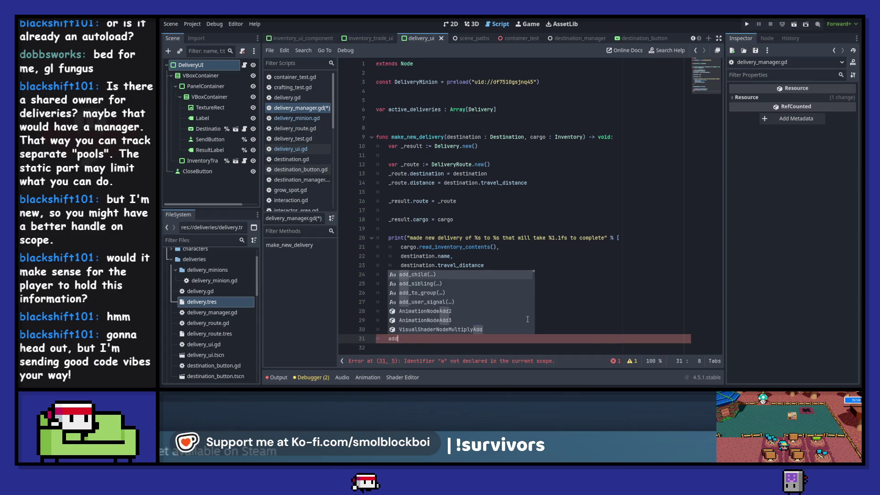
key(Return)
text(w)
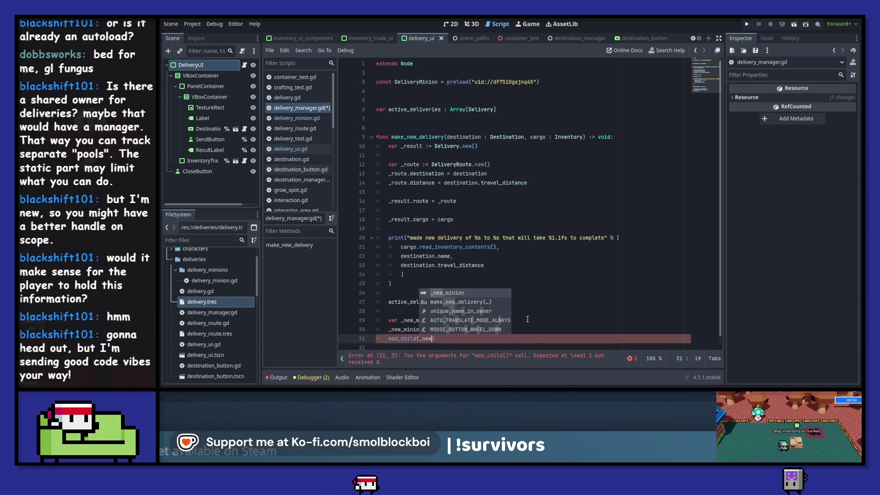
key(Return)
key(ctrl+s)
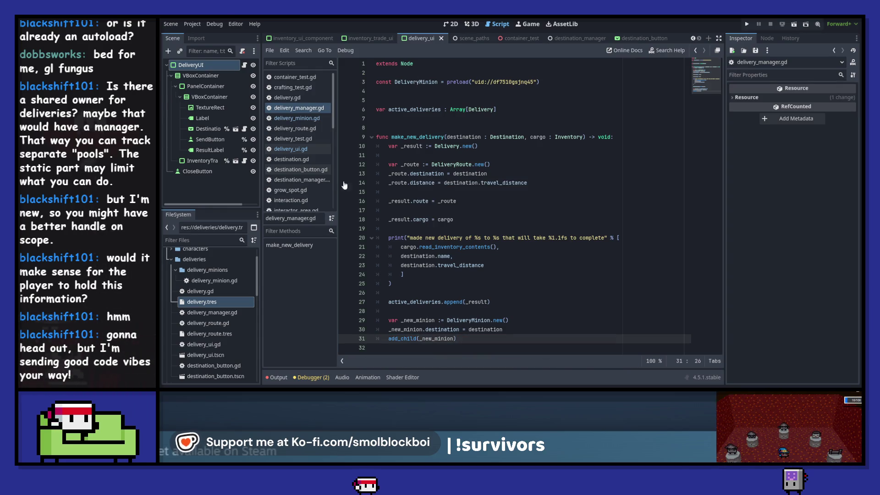
double_click(214, 281)
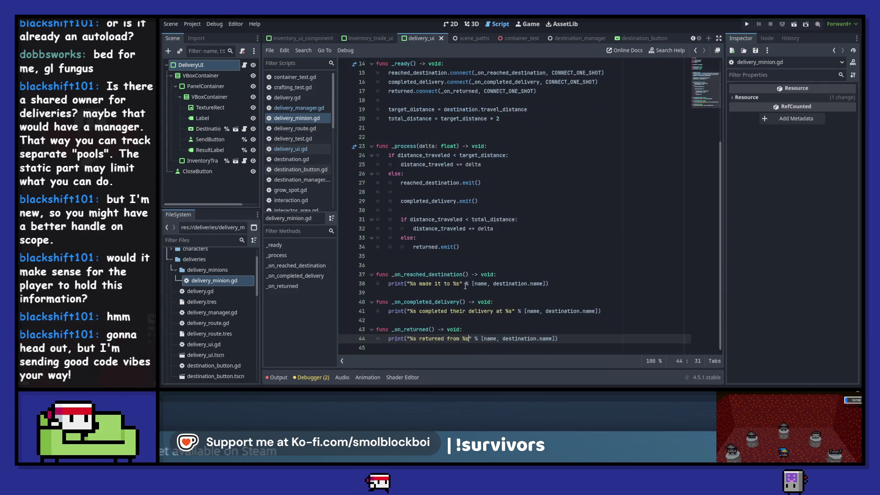
Step: Add queue_free() at the end of _on_returned with a blank line above it
click(610, 345)
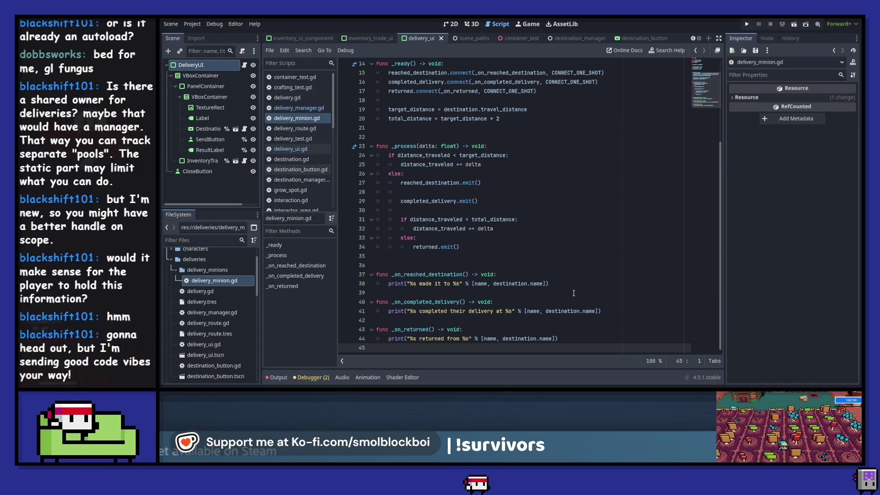
text(q)
key(Tab)
text(que)
key(Down)
key(Return)
key(Home)
key(Return)
key(Up)
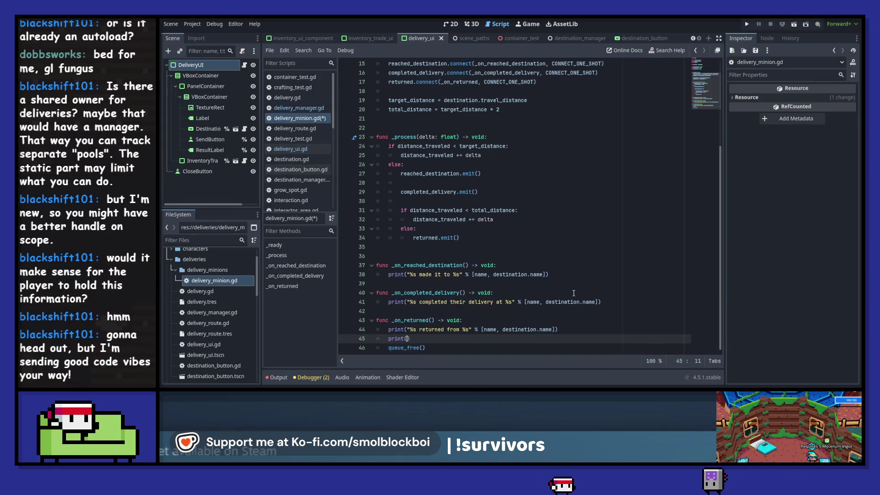
Step: Add print("DEBUG: freed") above queue_free(), then switch to the delivery_ui.gd script
text(int(")
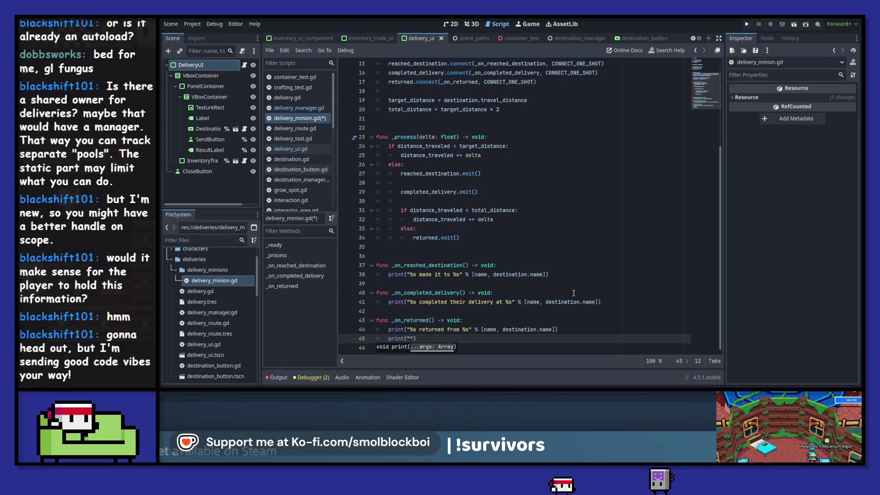
text(wi)
key(BackSpace)
text(qy)
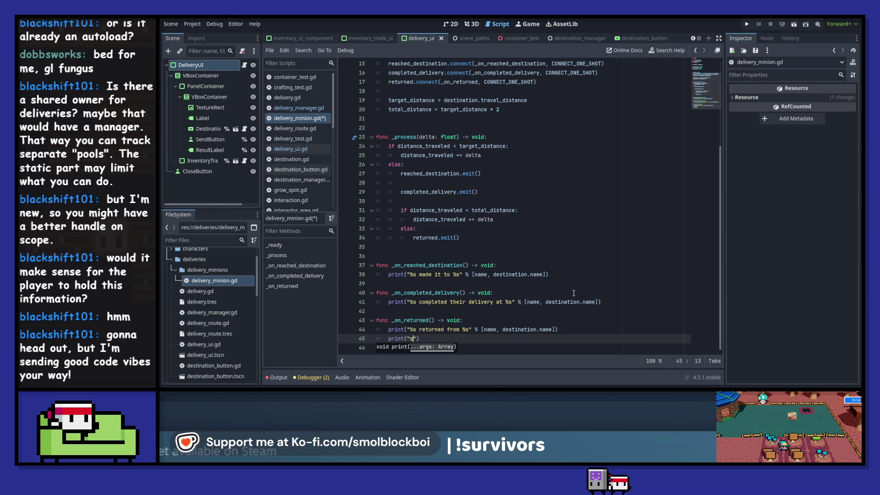
text(d)
key(ctrl+Left)
text(EBUG:)
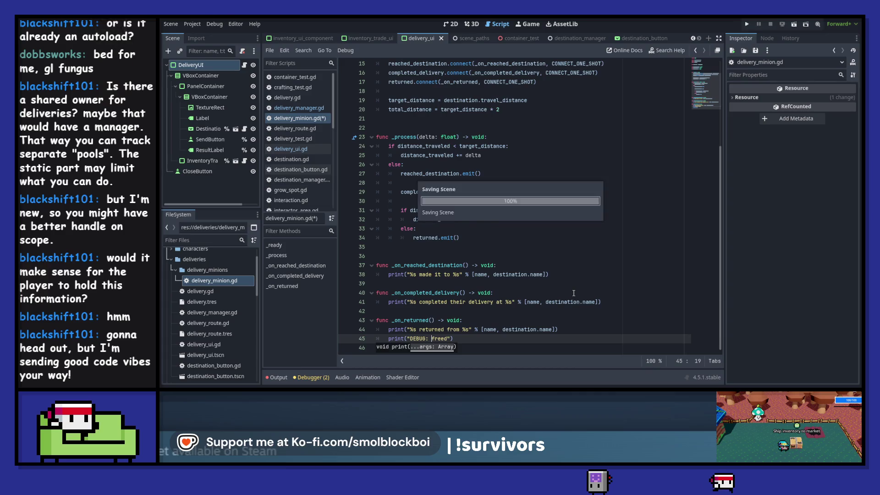
key(Escape)
scroll(573, 293, down, 1)
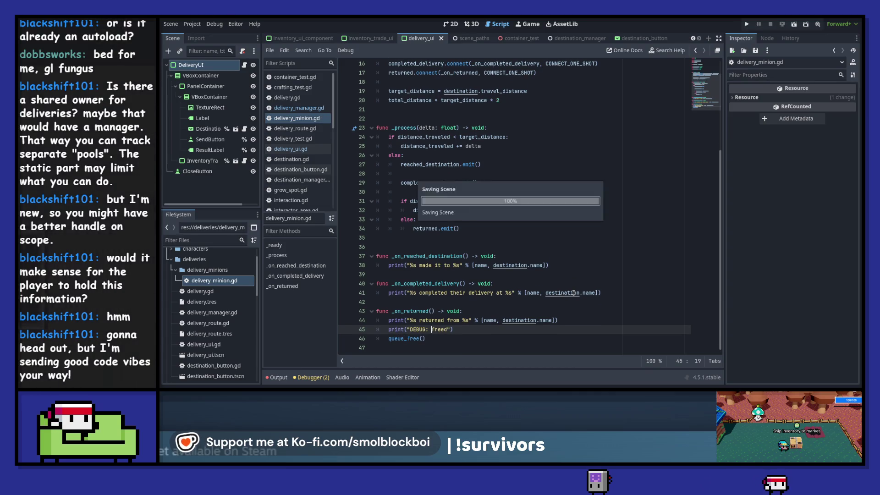
click(244, 67)
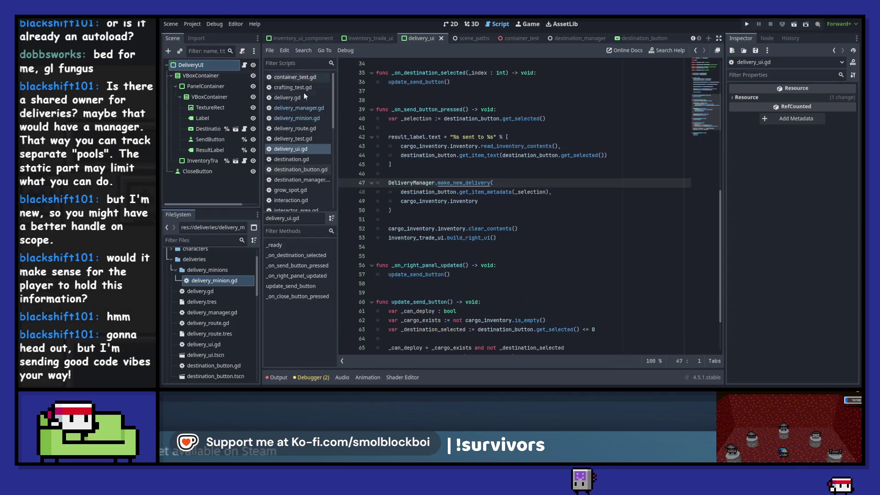
Step: Jump to make_new_delivery, run the game, and pick up a mushroom
ctrl+click(473, 184)
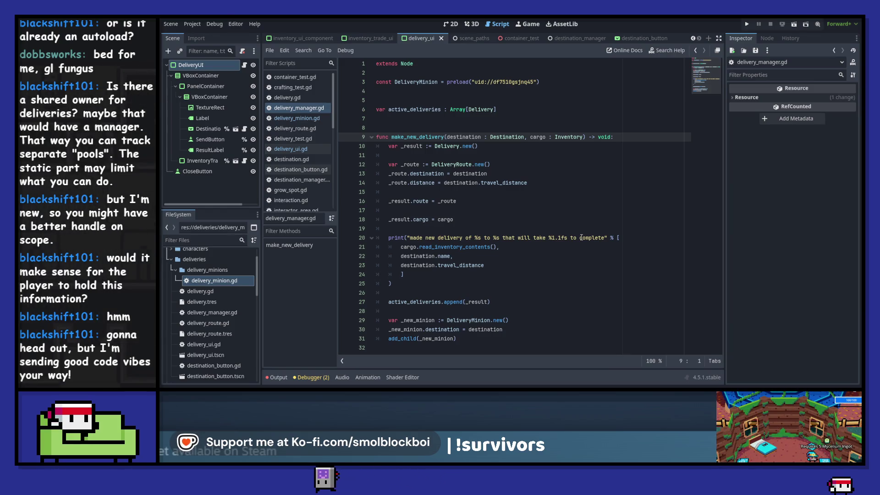
key(F5)
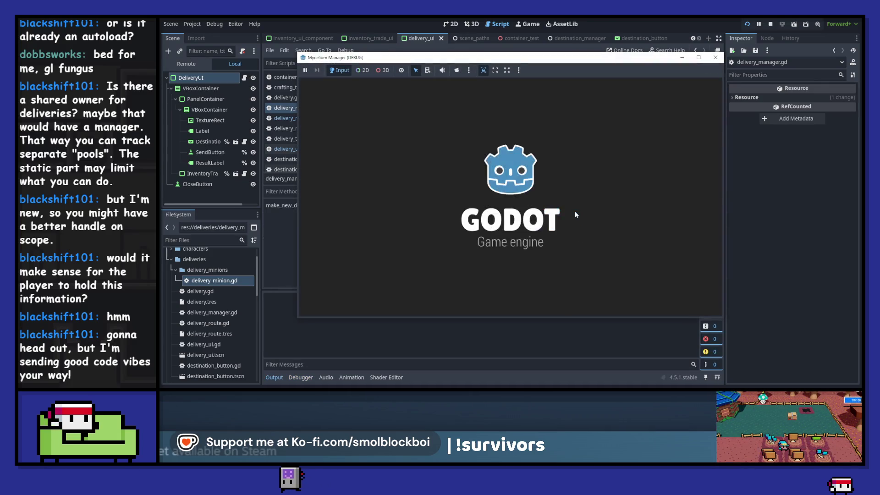
click(576, 214)
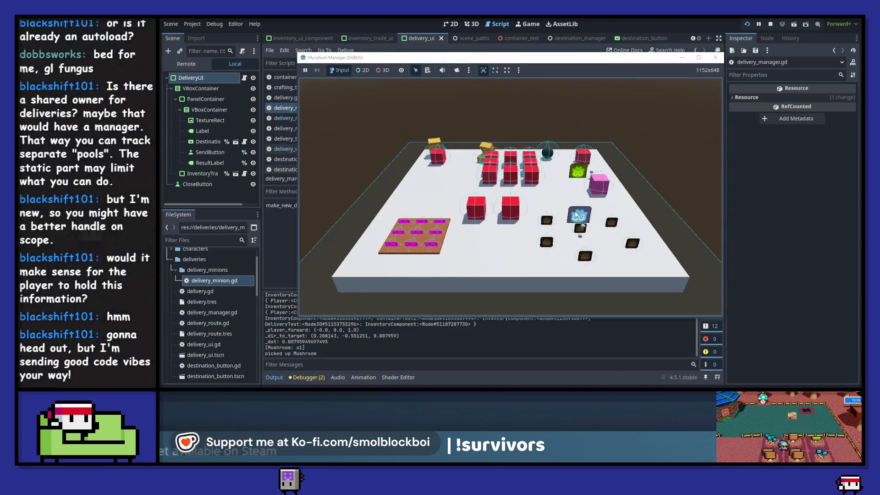
click(575, 210)
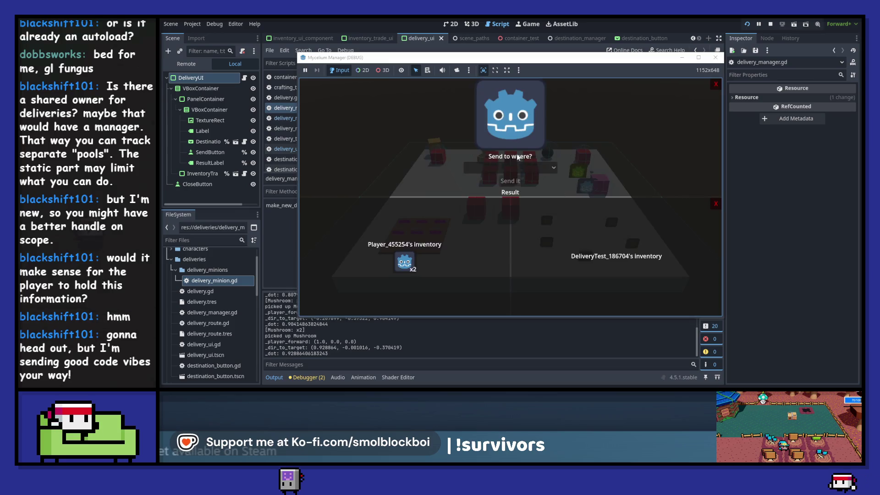
Step: Send one mushroom to Becky's Business, then view the live Remote scene tree
click(404, 262)
click(509, 168)
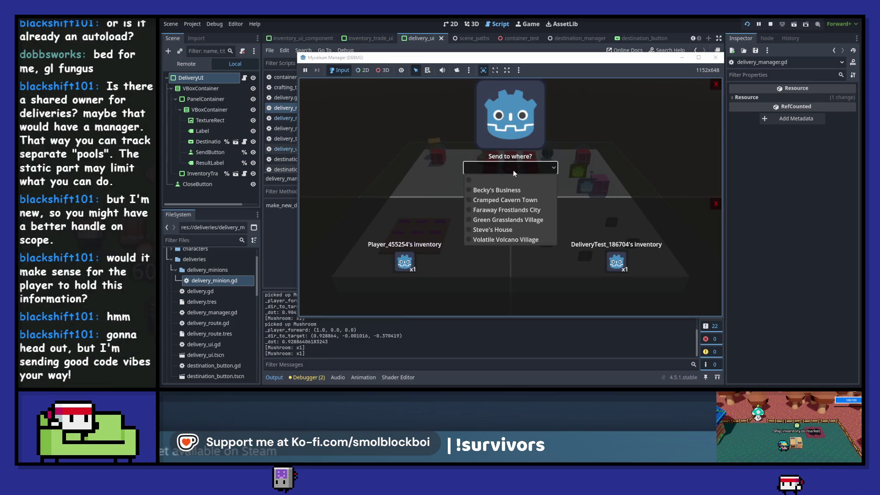
click(513, 192)
click(510, 181)
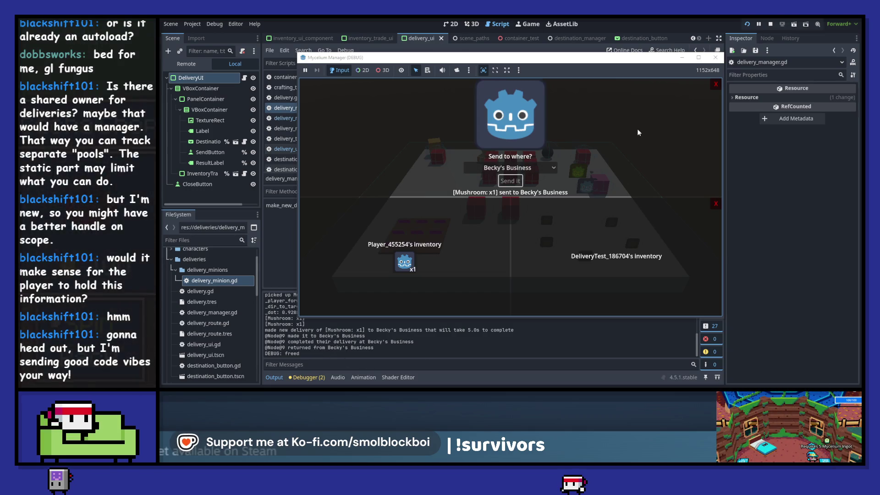
click(186, 64)
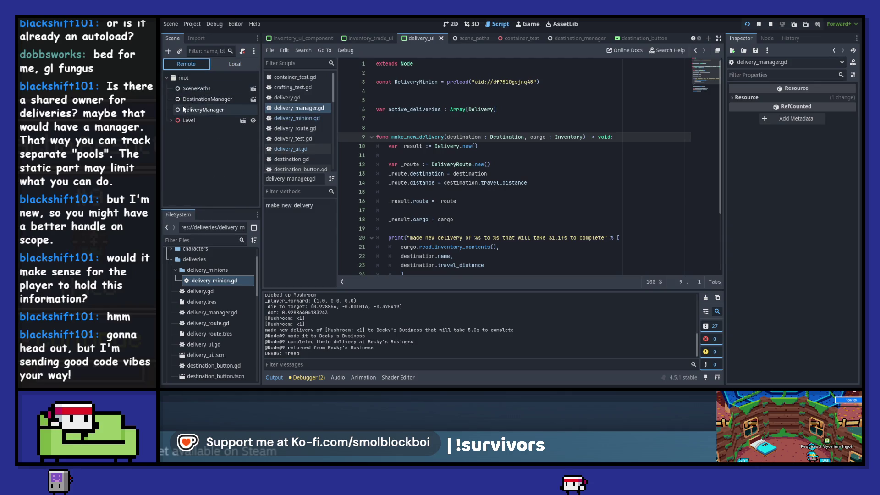
Step: Inspect the DeliveryManager and DestinationManager nodes in the Remote tree, then stop and rerun the game
click(215, 109)
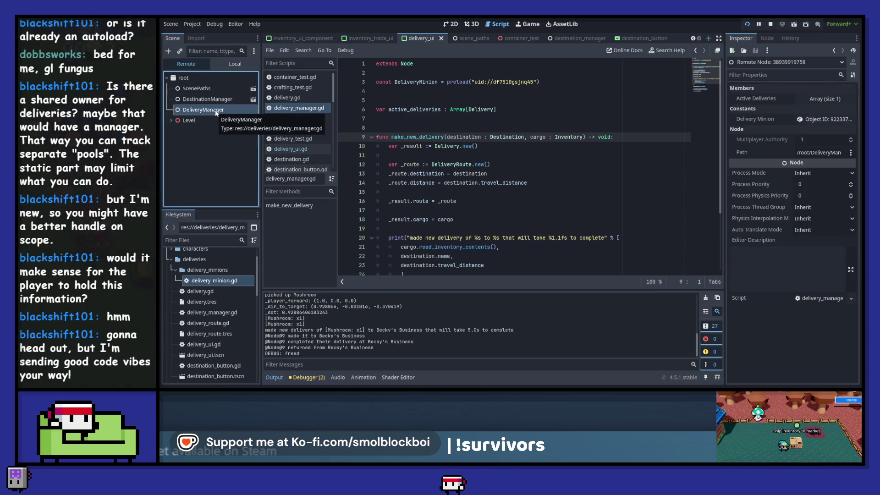
click(216, 99)
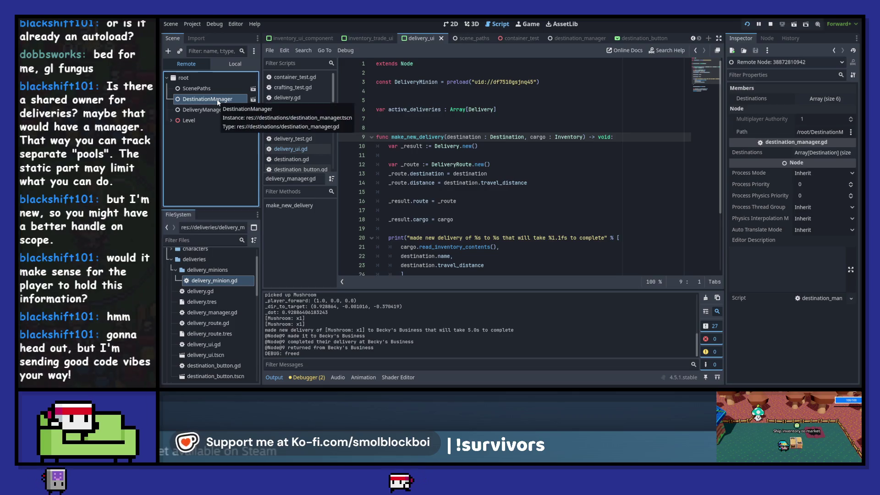
key(Down)
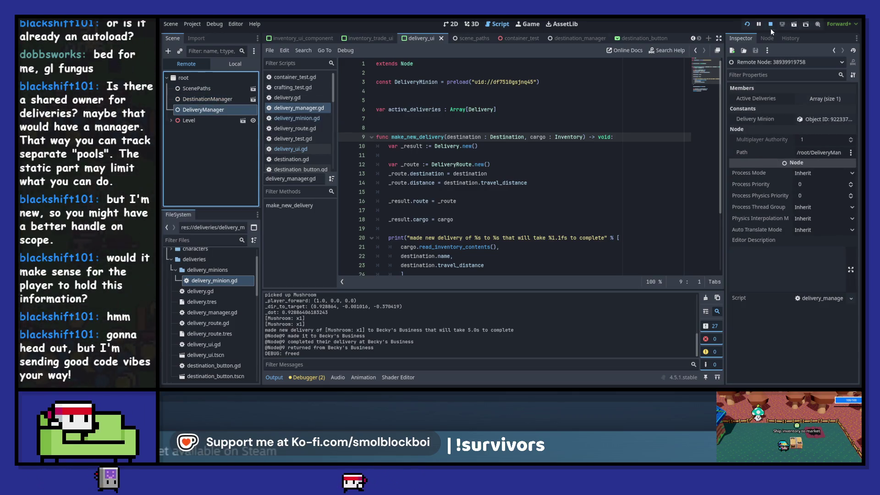
click(771, 29)
click(746, 25)
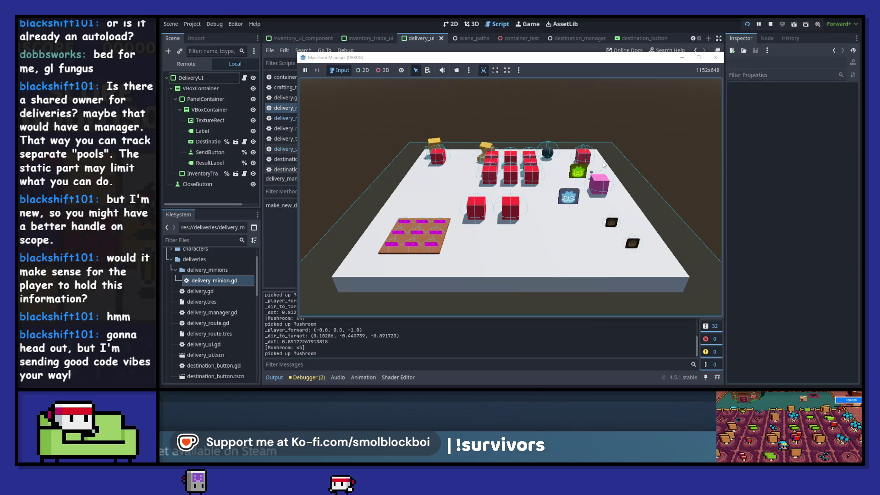
Step: Send one mushroom each to Volatile Volcano Village and Faraway Frostlands City
click(531, 168)
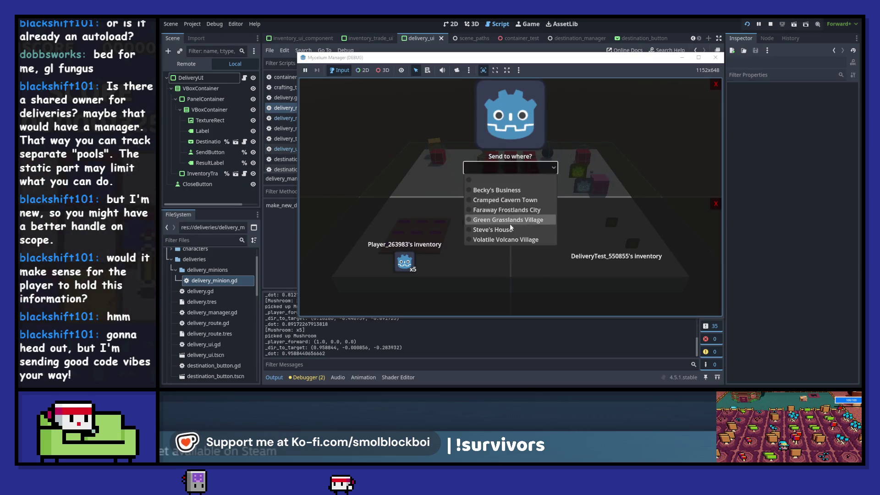
click(504, 240)
click(404, 262)
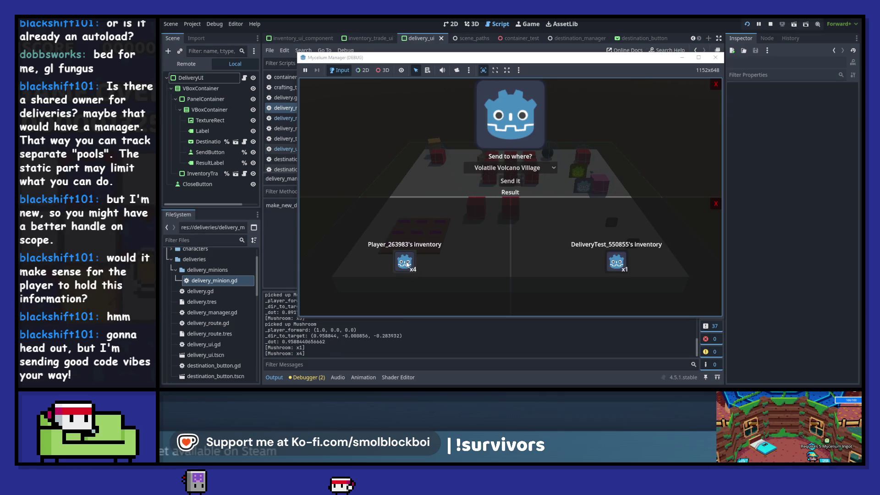
click(510, 181)
click(509, 168)
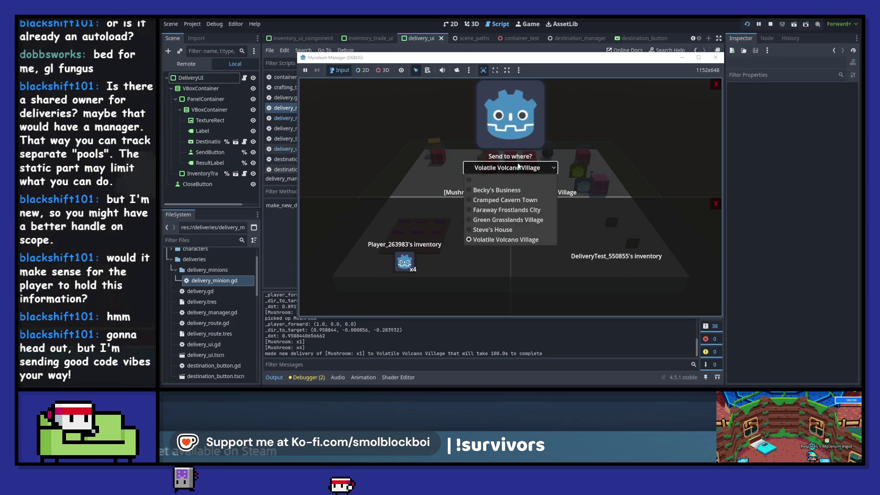
click(523, 210)
click(404, 263)
click(510, 181)
Step: Send a mushroom to Cramped Cavern Town, then stop the game from the editor
click(510, 167)
click(505, 200)
click(404, 263)
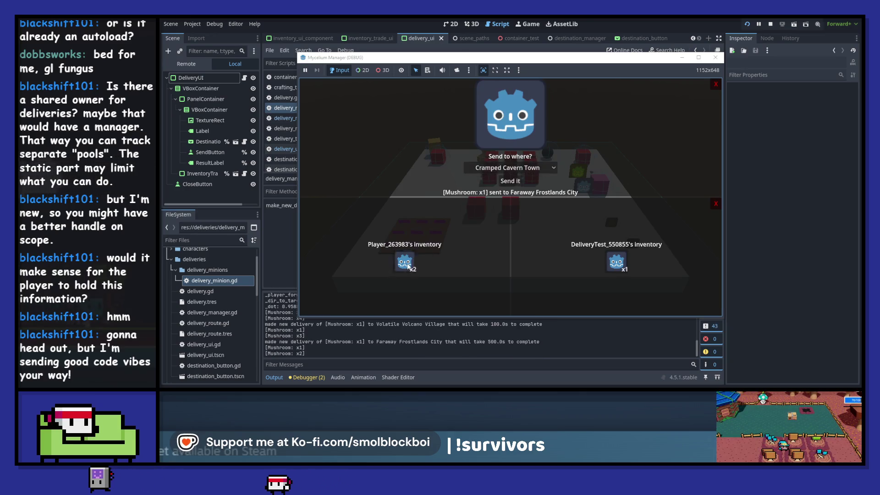
click(510, 181)
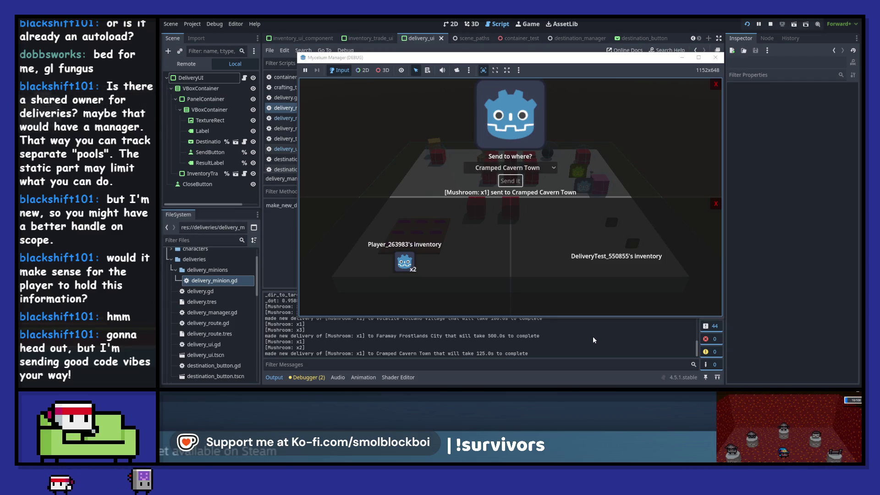
key(F8)
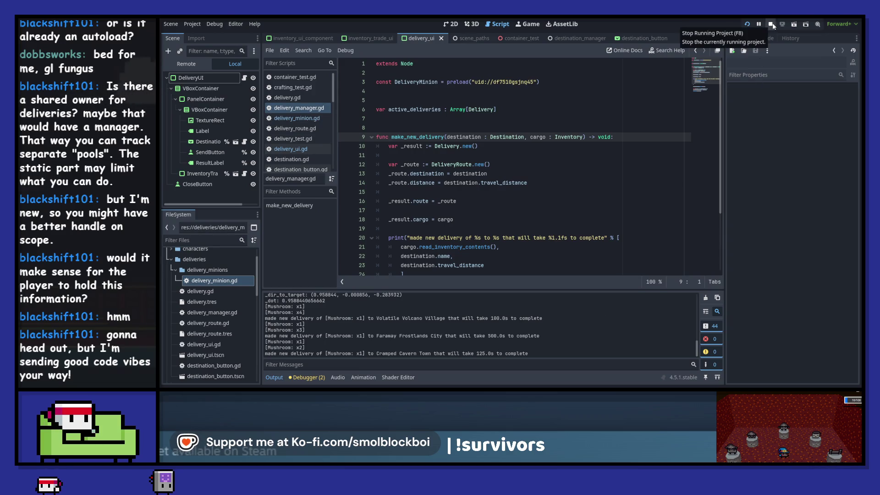
click(771, 26)
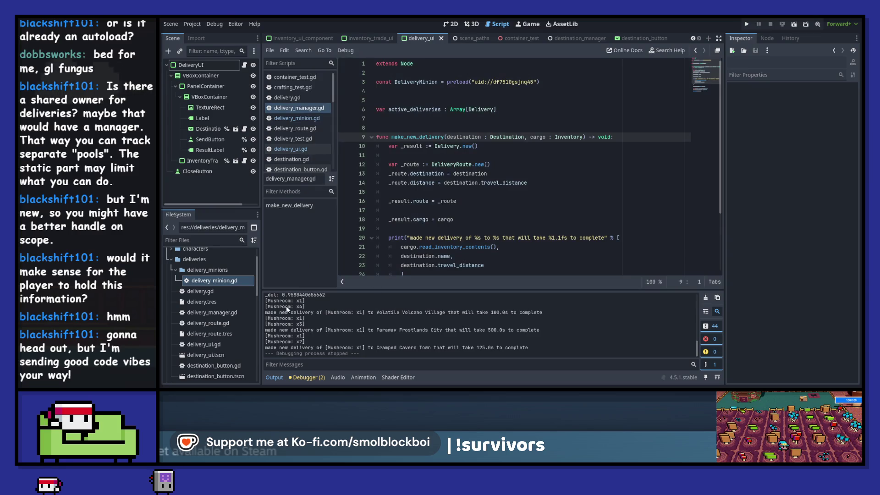
Step: Set the travel distance of Cramped Cavern Town to 10 and Faraway Frostlands City to 15
scroll(220, 301, down, 3)
scroll(220, 300, down, 2)
click(223, 316)
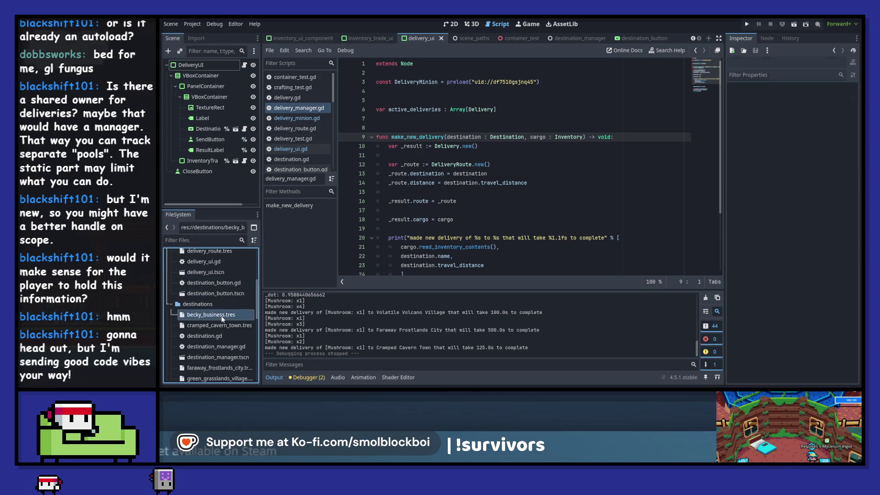
click(220, 325)
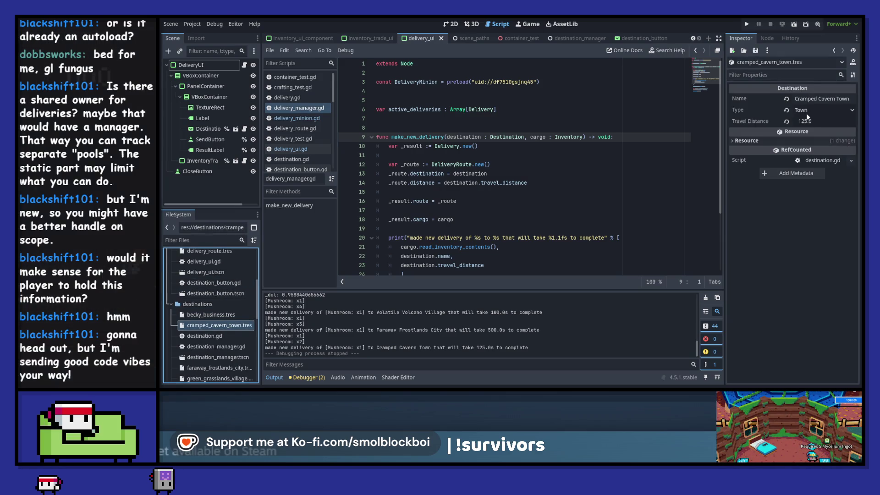
click(820, 122)
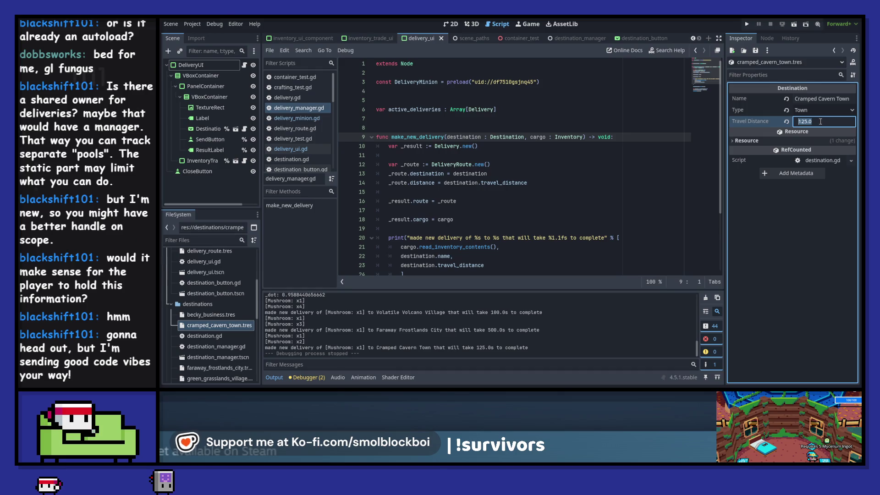
text(10)
key(Return)
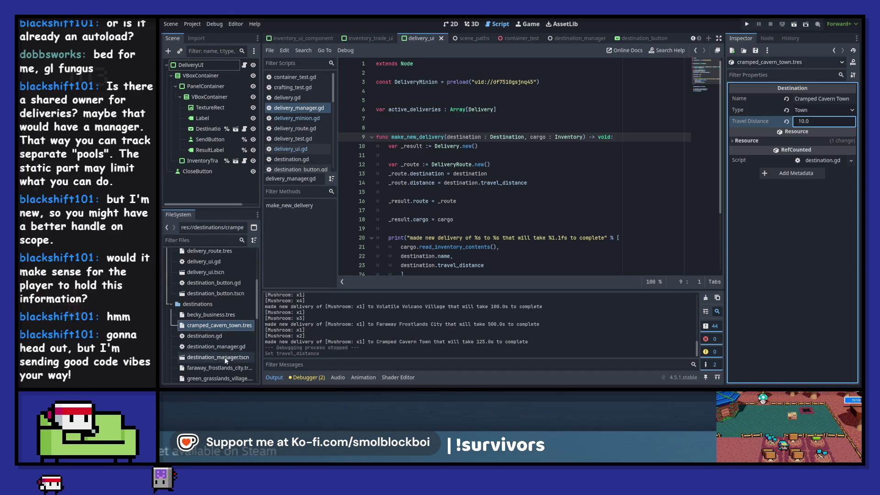
click(220, 368)
click(827, 122)
text(15)
key(Return)
Step: Give Green Grasslands Village 20, the house destination 25 and Volatile Volcano Village 30
scroll(213, 360, down, 3)
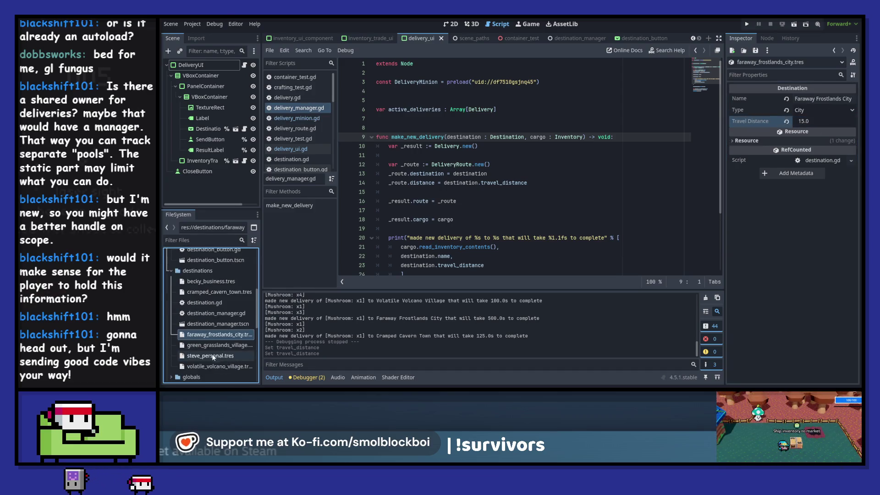
click(213, 344)
click(812, 123)
text(20)
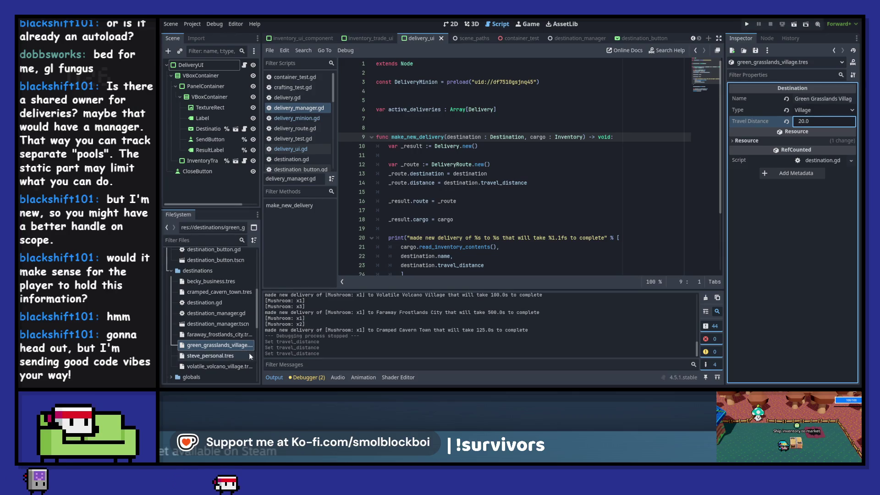
click(239, 356)
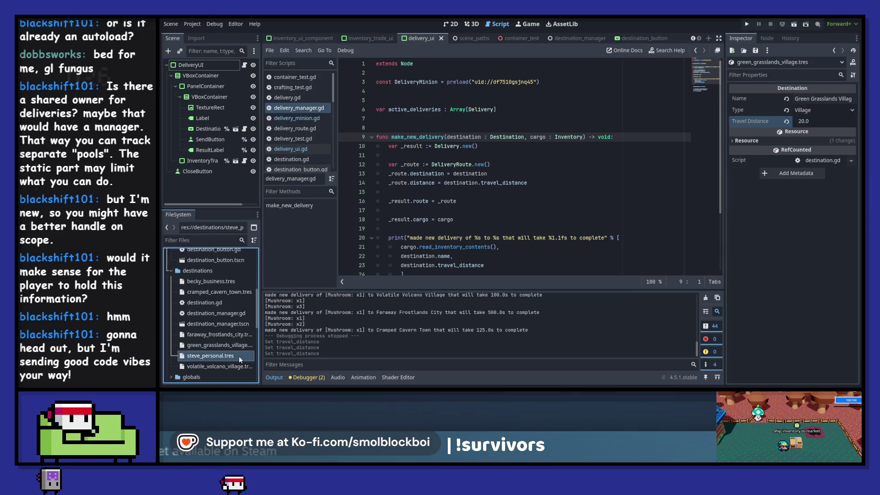
click(813, 121)
text(25)
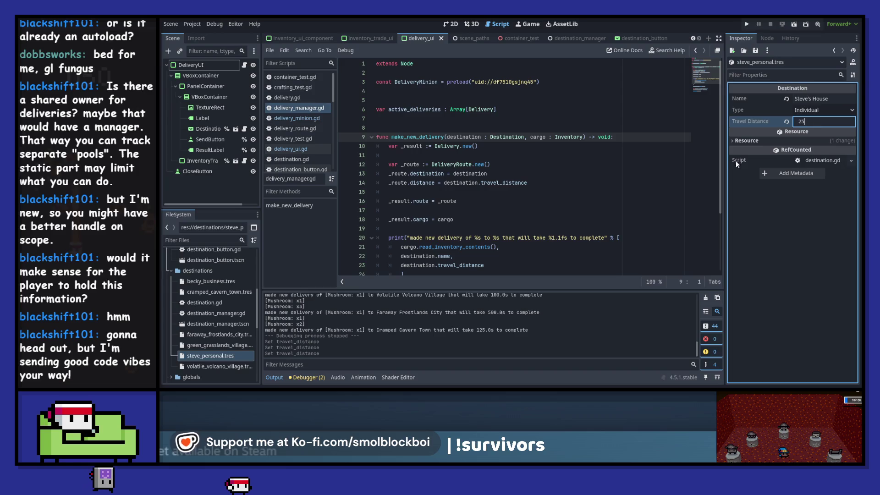
key(Return)
click(212, 367)
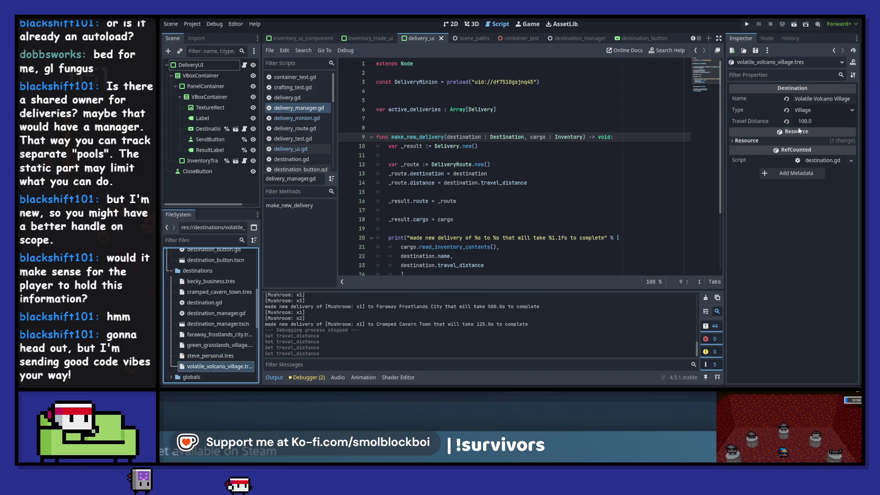
click(815, 121)
text(30)
key(Return)
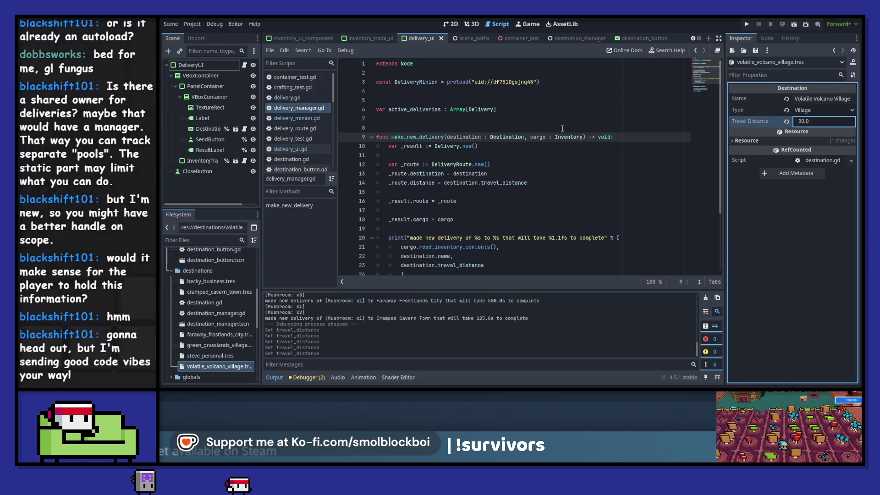
click(245, 66)
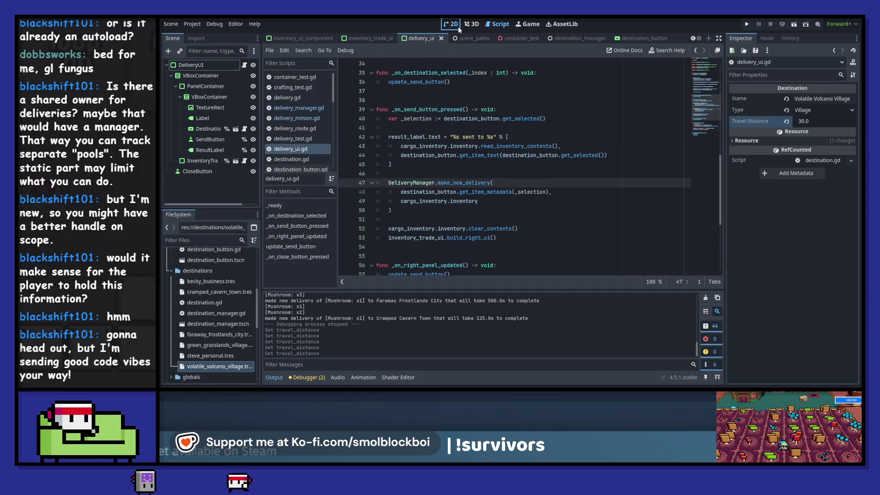
click(456, 24)
scroll(547, 149, up, 2)
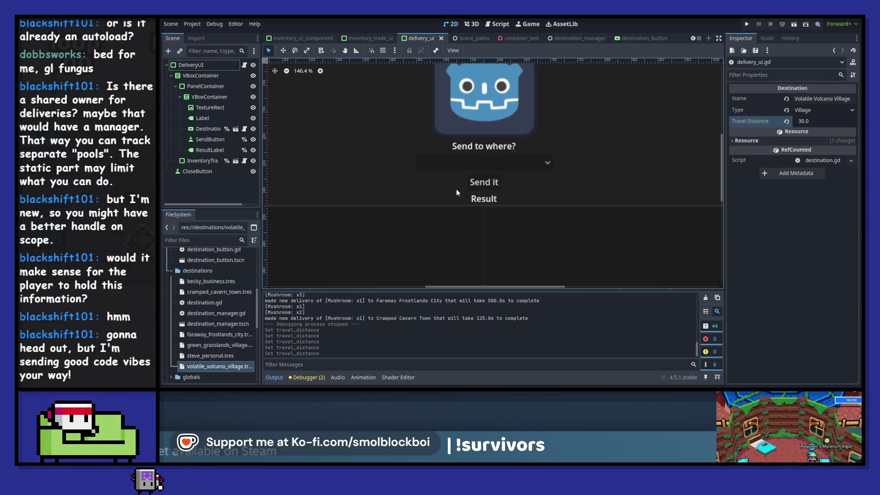
click(203, 150)
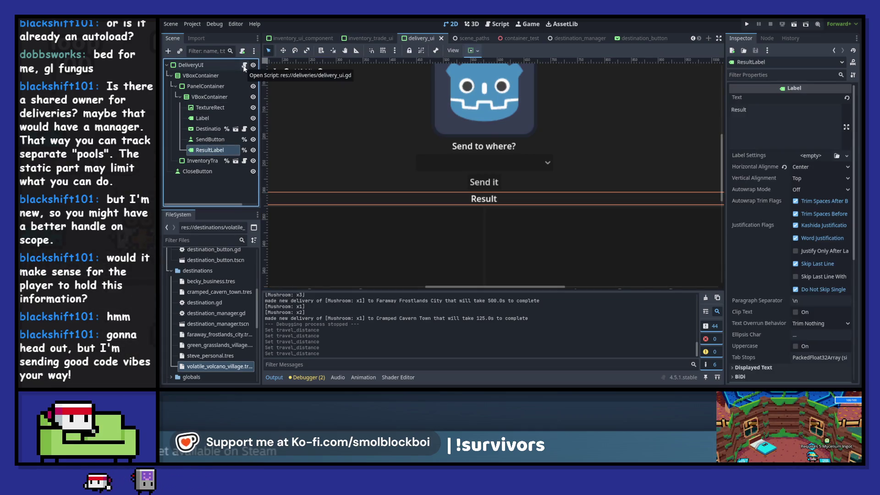
click(245, 66)
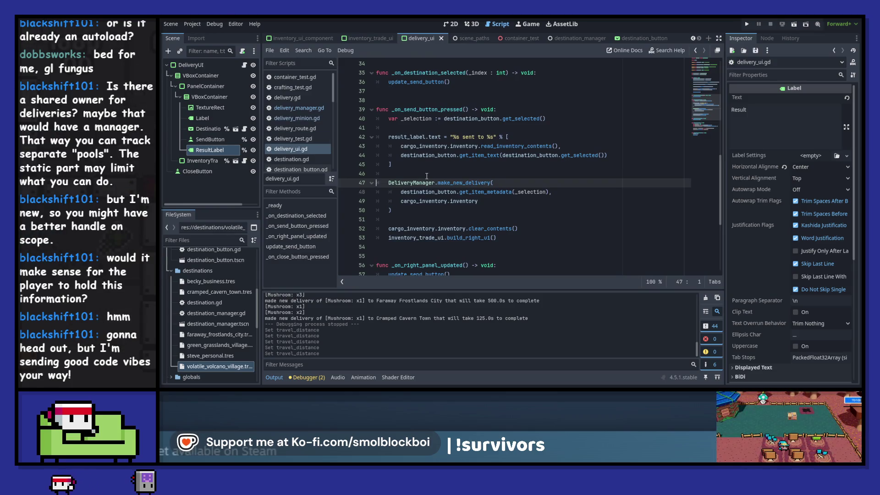
scroll(426, 176, up, 10)
double_click(434, 164)
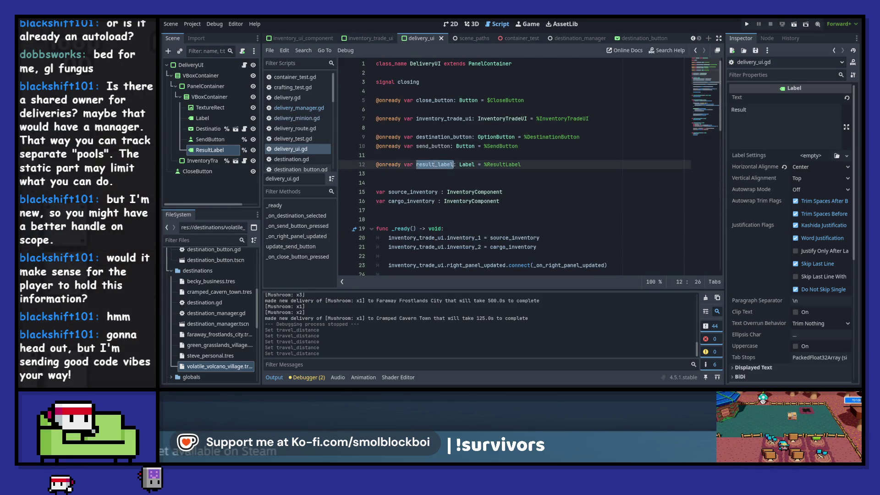
scroll(434, 164, down, 10)
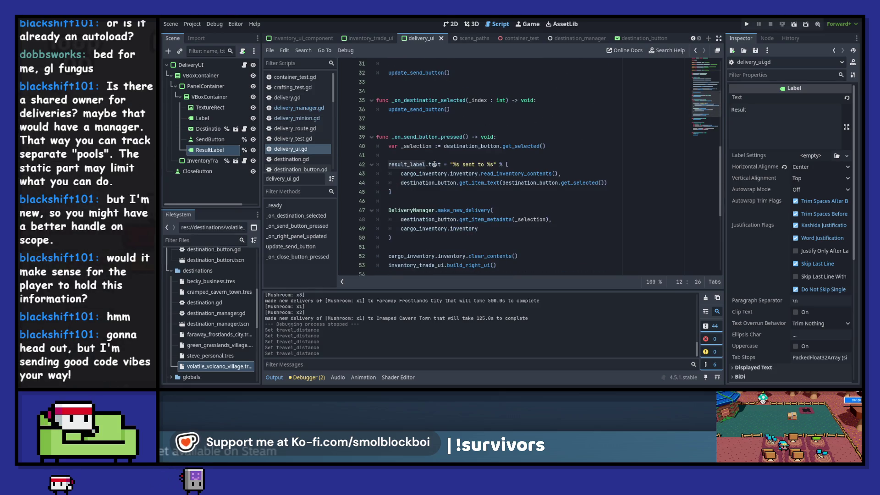
click(464, 109)
scroll(586, 132, up, 2)
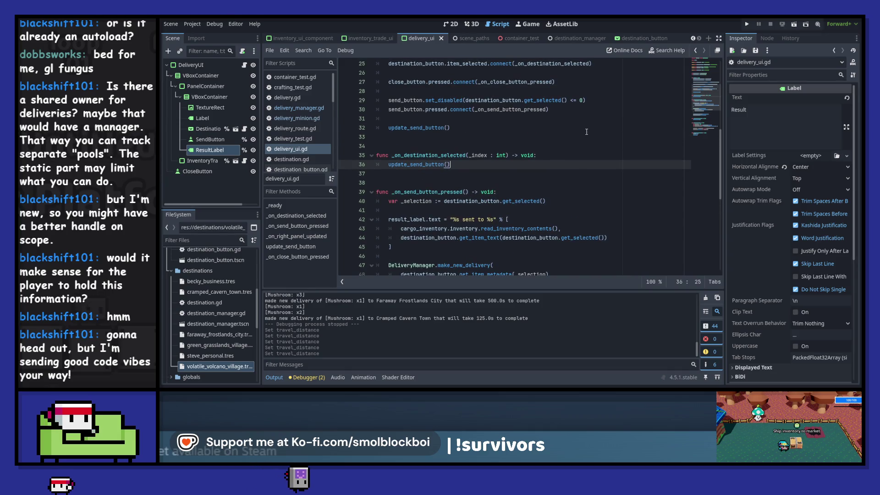
ctrl+click(418, 165)
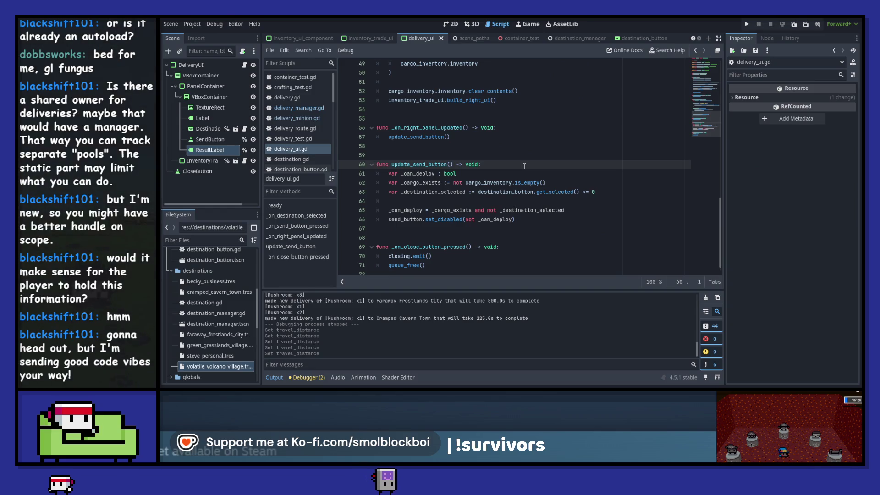
Step: Below update_send_button(), add result_label.text = "Will take %1.1f seconds to complete delivery" % and save
click(697, 50)
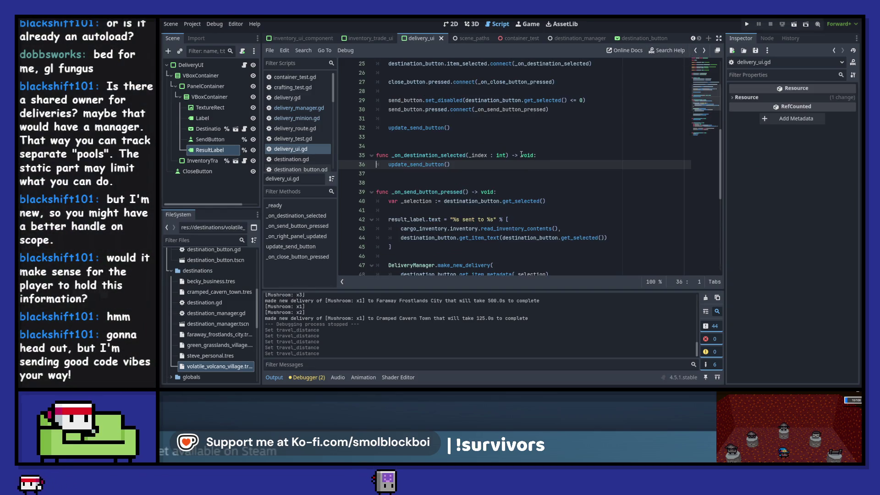
click(494, 165)
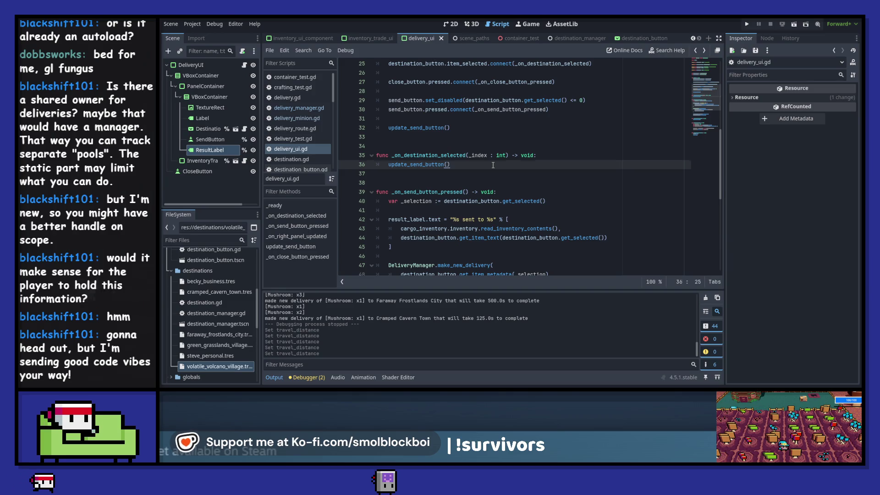
key(Return)
key(Return)
text(result_label.text = )
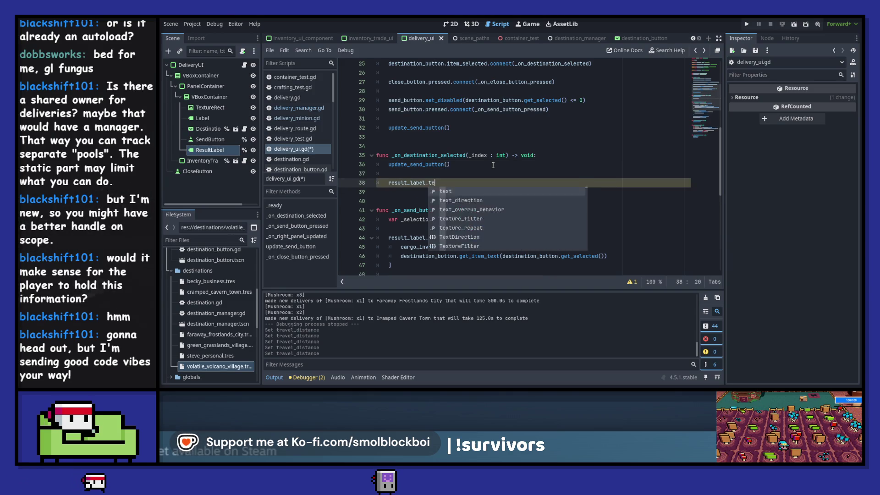
text(")
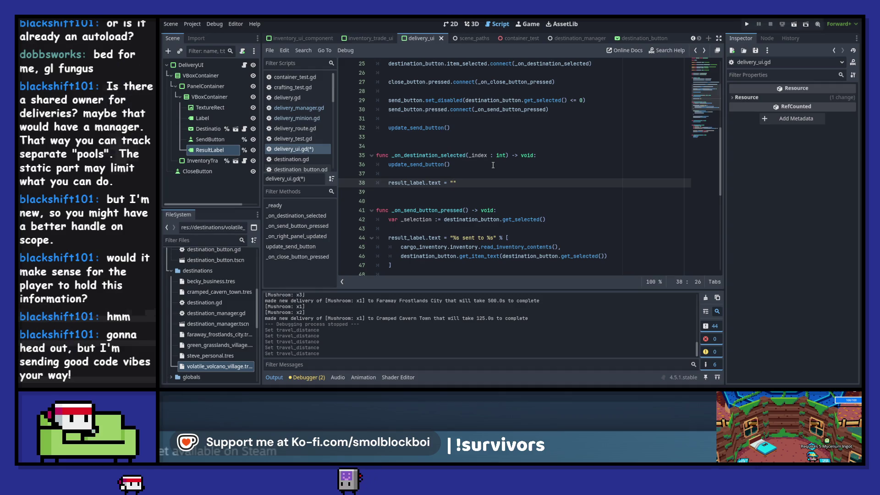
text(Wi)
text(ll take %)
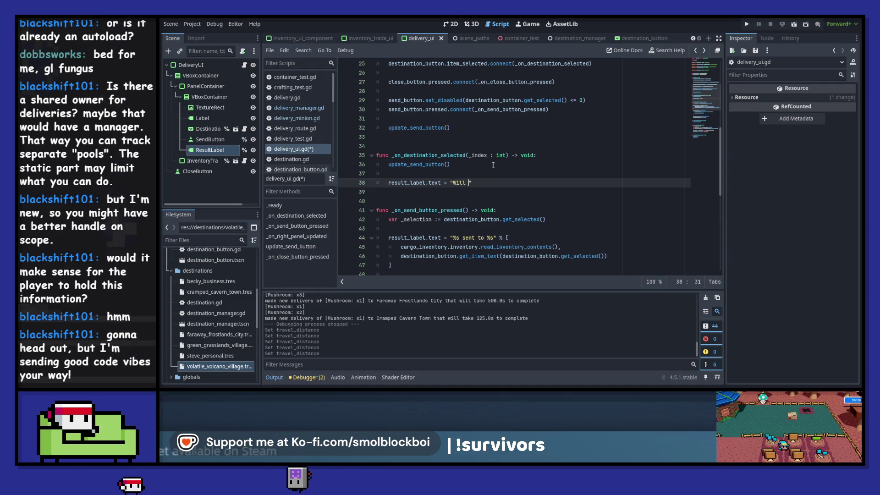
text(1.1)
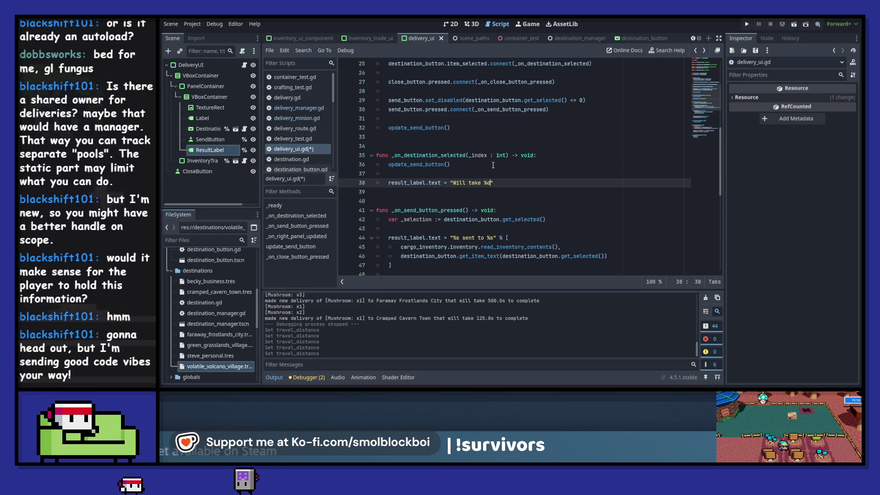
text(f)
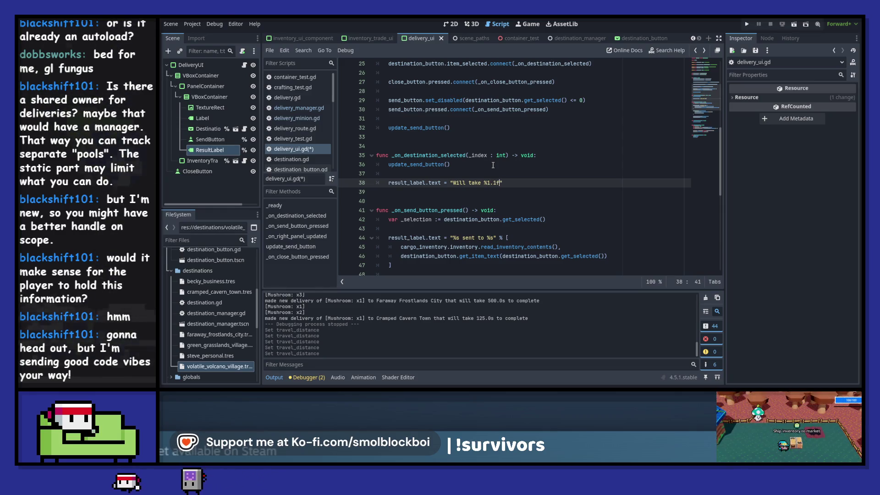
text( second)
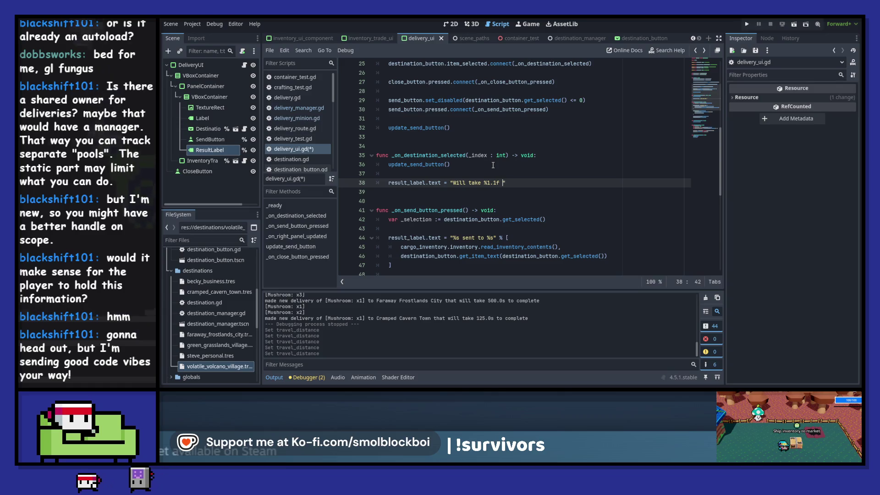
text(s)
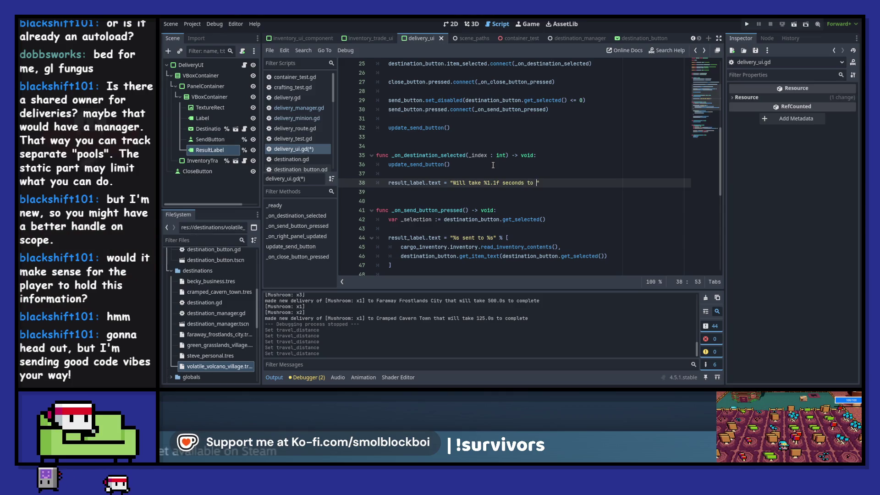
text(viery)
key(ctrl+s)
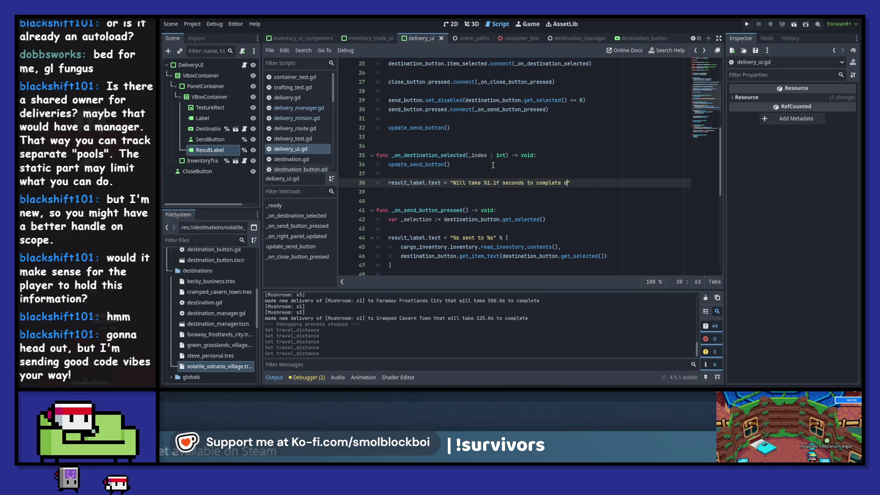
text(")
key(ctrl+s)
text([)
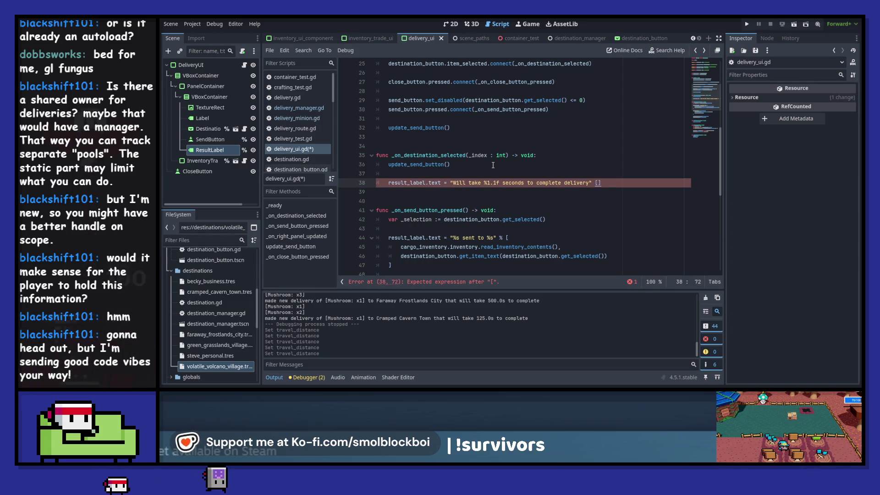
key(shift+Left)
key(shift+Left)
key(shift+Left)
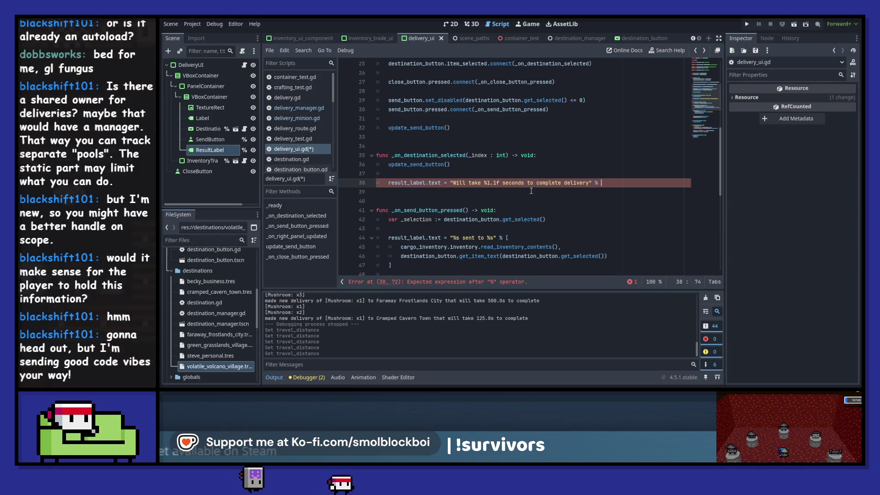
drag(444, 220, 567, 224)
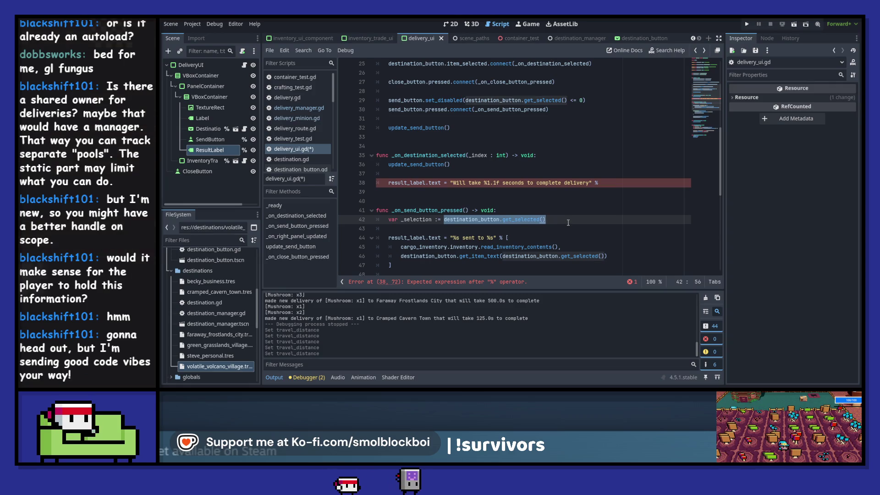
Step: Copy the _selection declaration and the get_item_metadata lookup into _on_destination_selected
scroll(568, 223, down, 3)
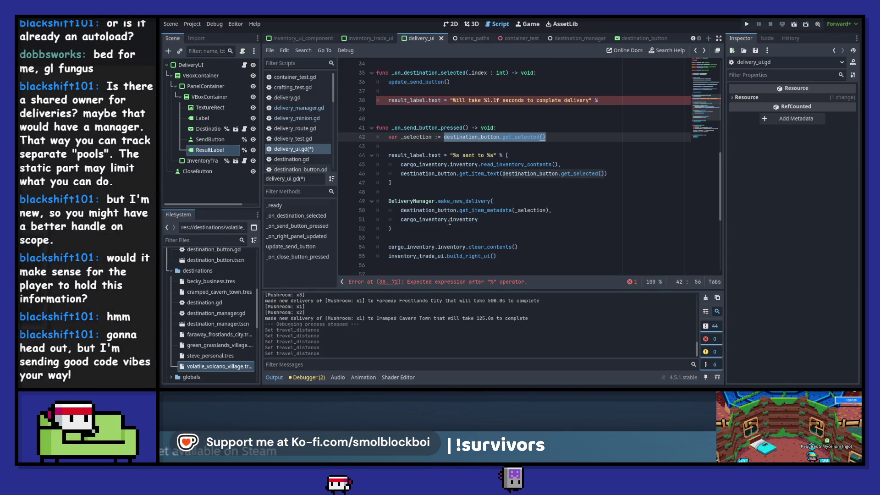
drag(401, 210, 570, 209)
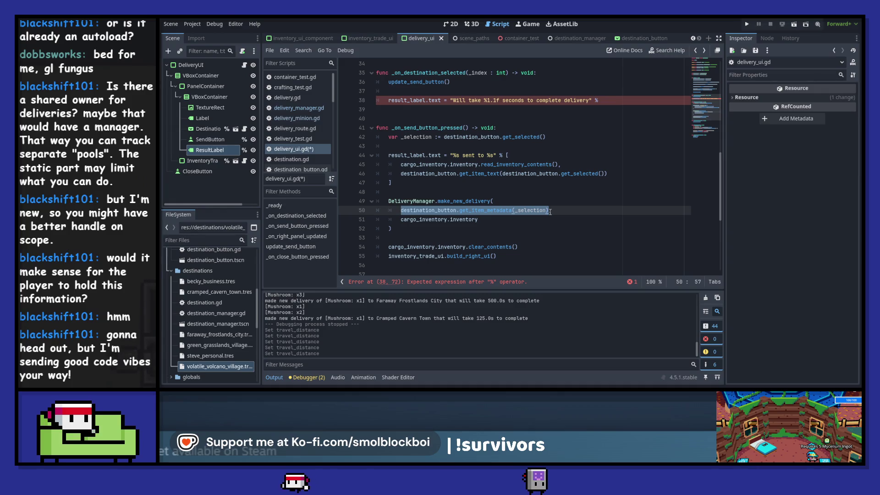
drag(546, 137, 385, 137)
key(ctrl+c)
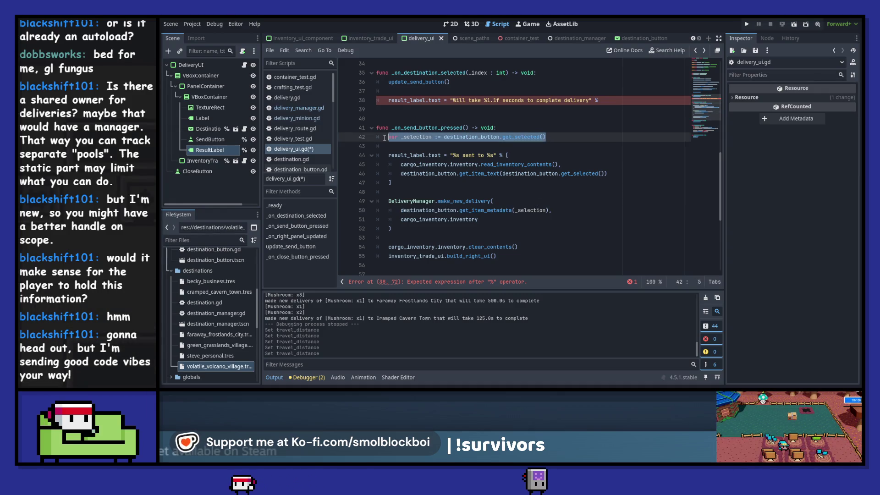
click(411, 89)
key(Return)
key(Return)
key(Up)
key(ctrl+v)
drag(400, 228, 555, 230)
key(ctrl+c)
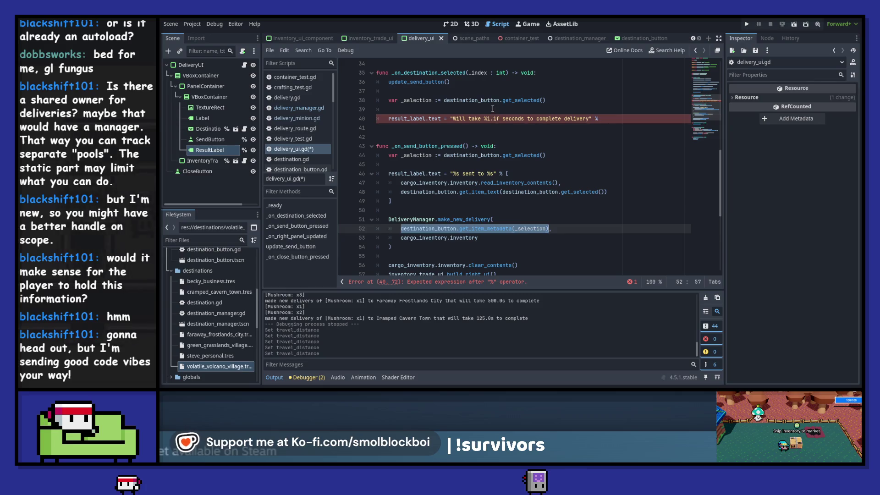
click(493, 109)
key(ctrl+v)
key(Return)
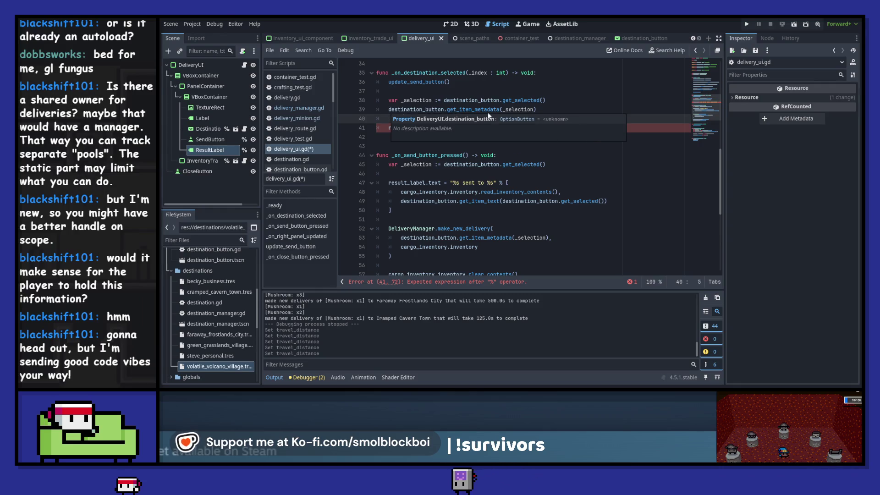
Step: Store the metadata lookup in var _dest_meta : Destination
click(634, 129)
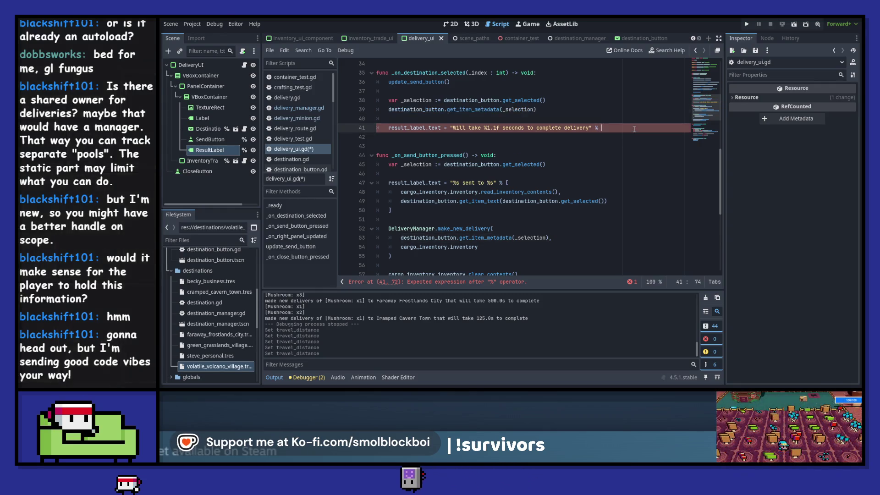
key(ctrl+v)
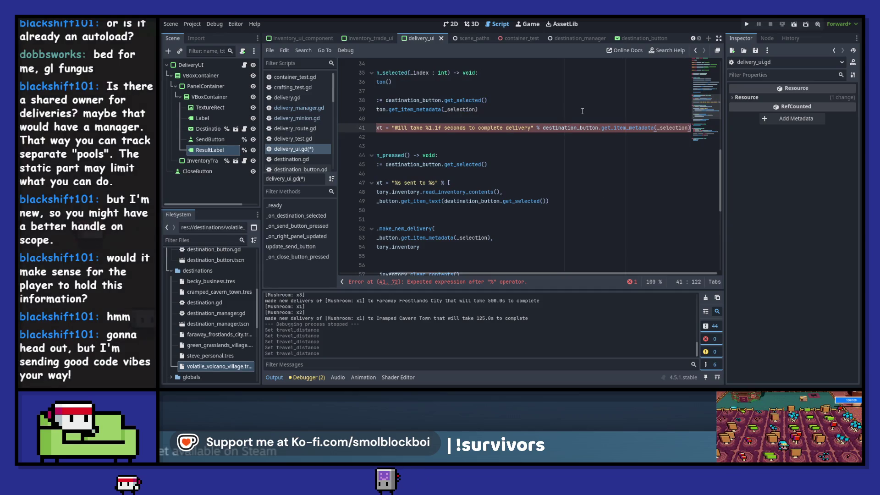
key(ctrl+z)
key(ctrl+z)
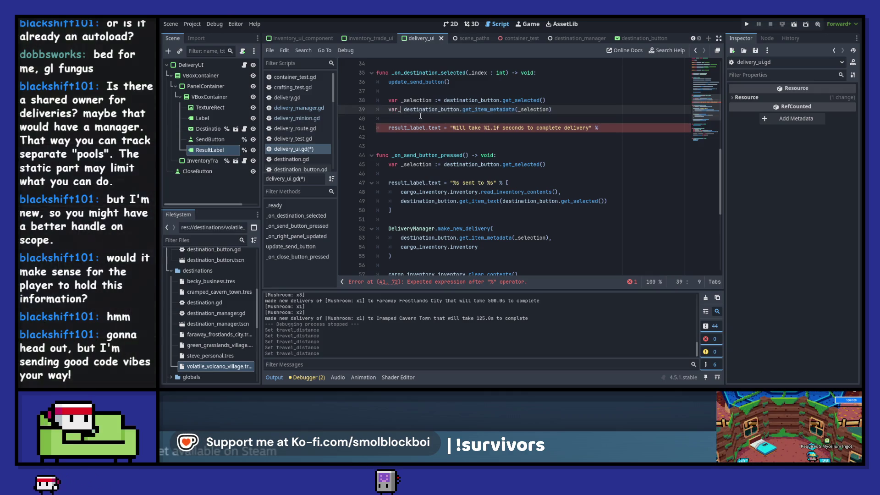
text(d)
key(BackSpace)
key(BackSpace)
key(BackSpace)
text(_dest)
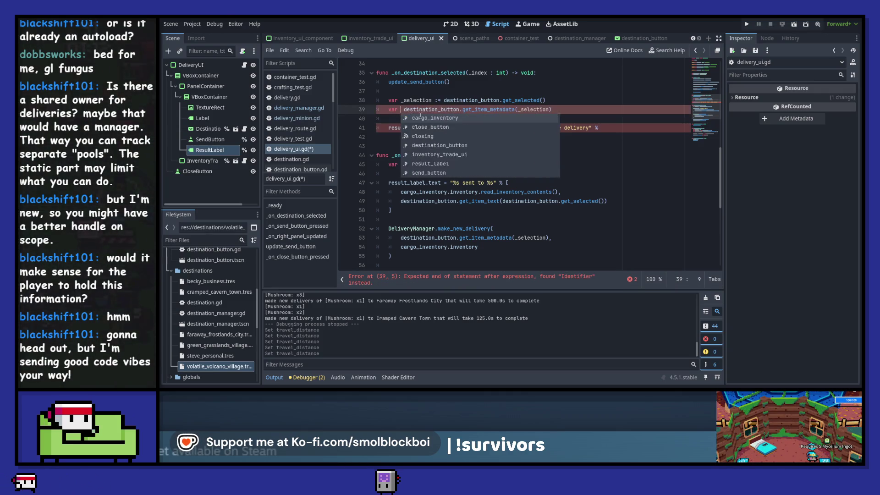
text(_meta :=)
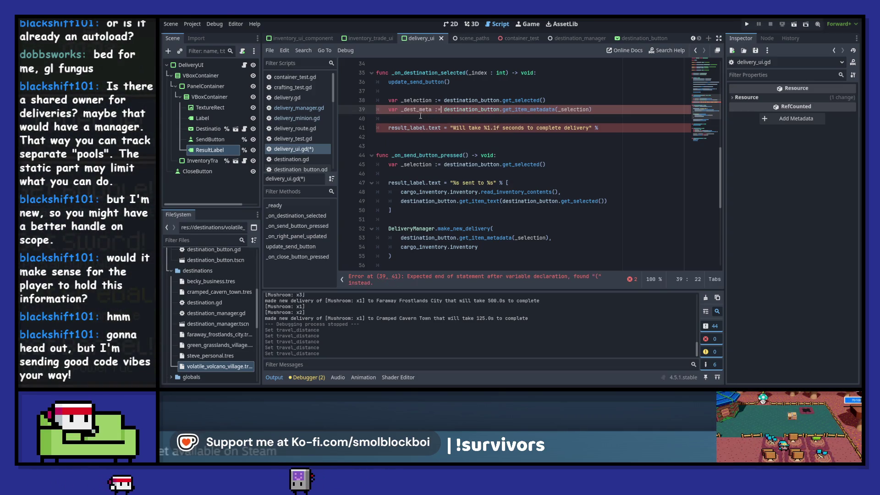
key(BackSpace)
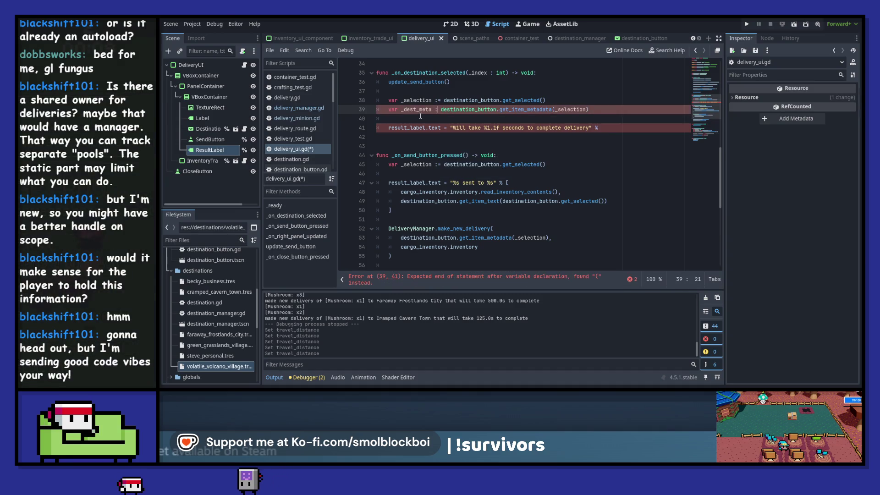
text(Del)
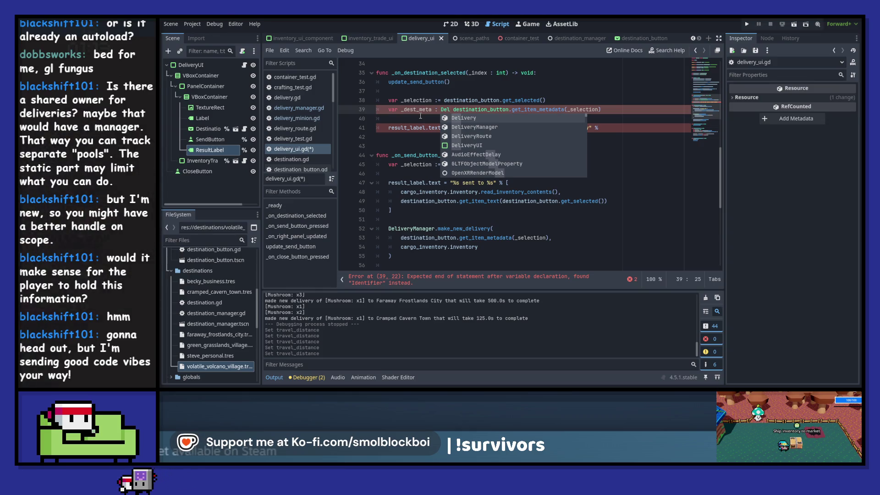
key(BackSpace)
text(st)
key(Return)
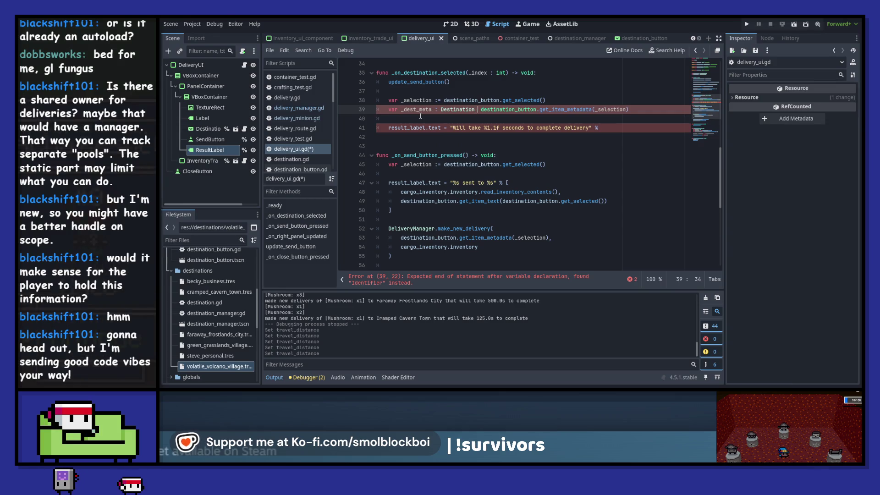
Step: Format the result label with (_dest_meta.travel_distance * 2)
key(Down)
key(Down)
key(End)
text(_de)
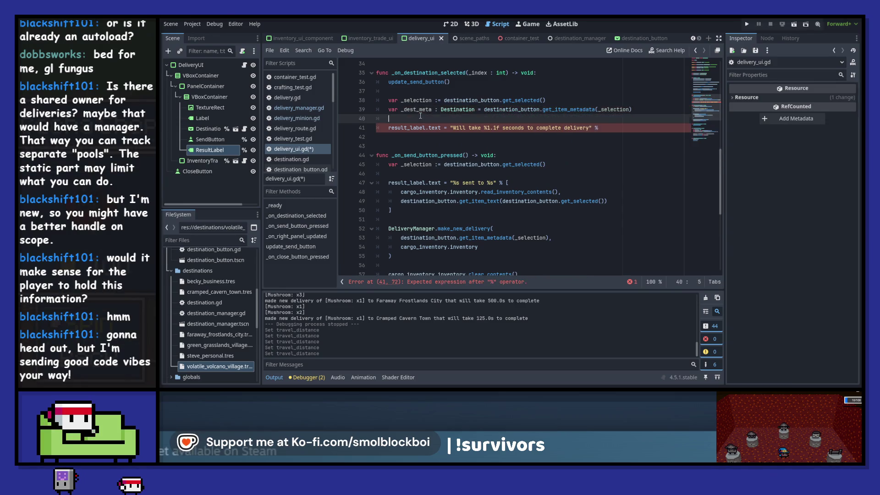
text(st_meta.)
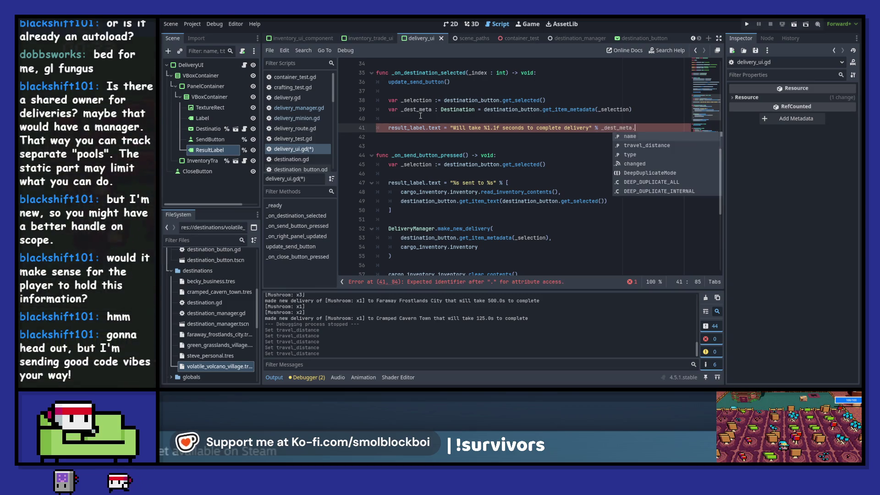
key(Down)
key(Return)
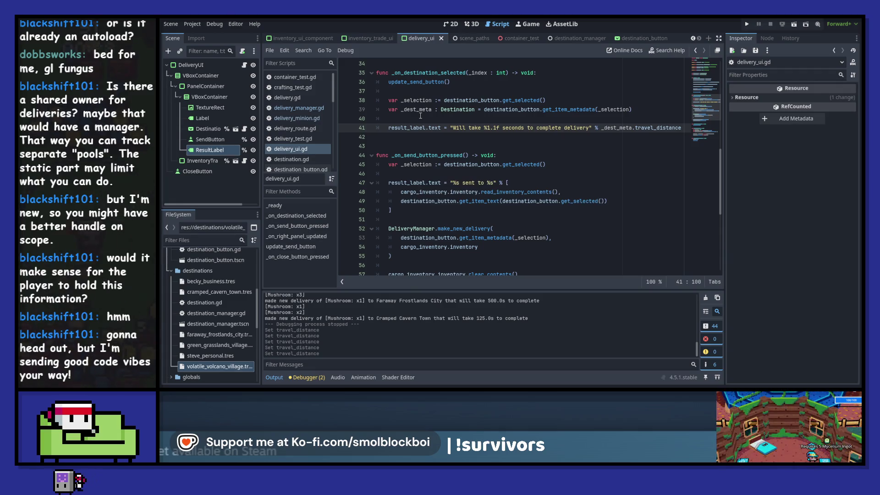
text( * 2)
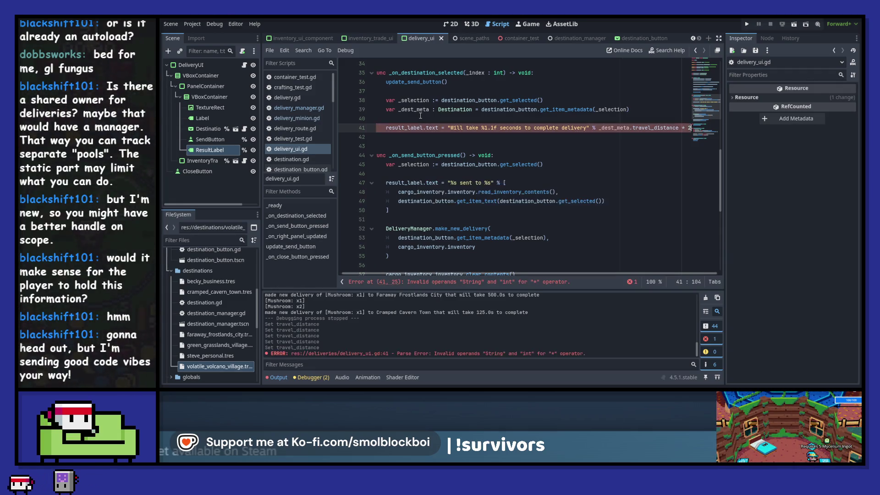
drag(599, 127, 702, 129)
text(()
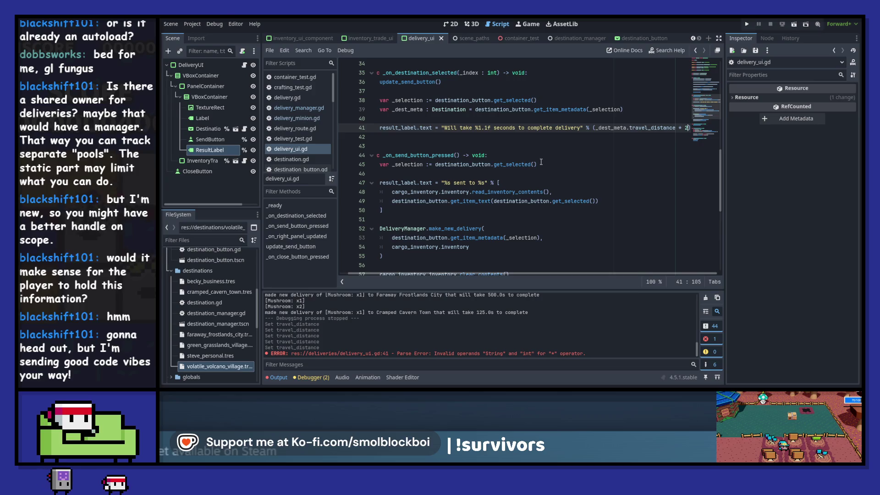
Step: Run the game to test the change, then stop it
key(F5)
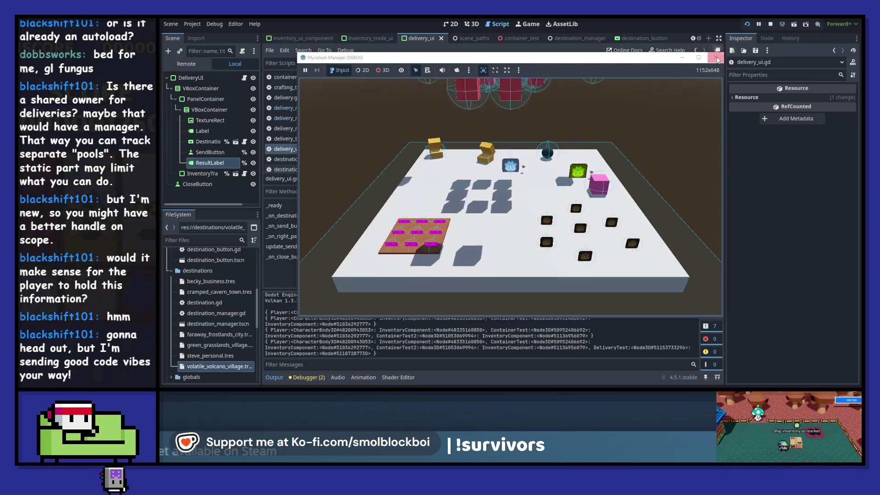
key(F8)
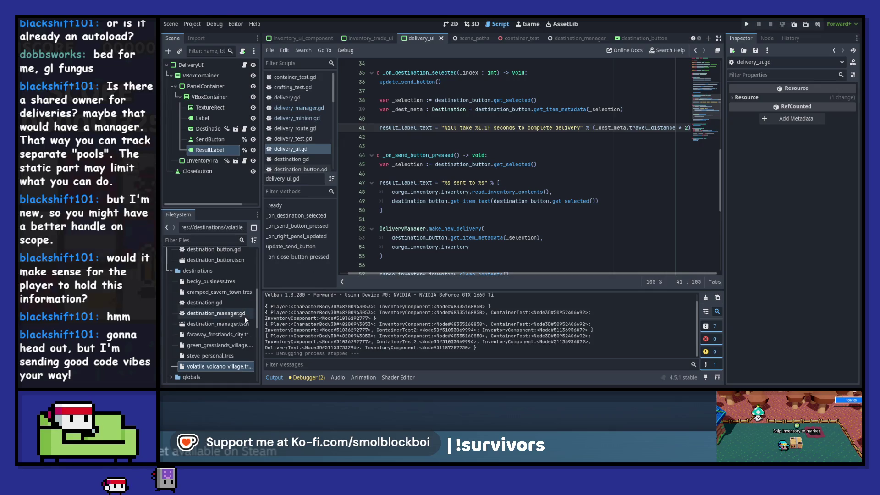
scroll(220, 293, up, 5)
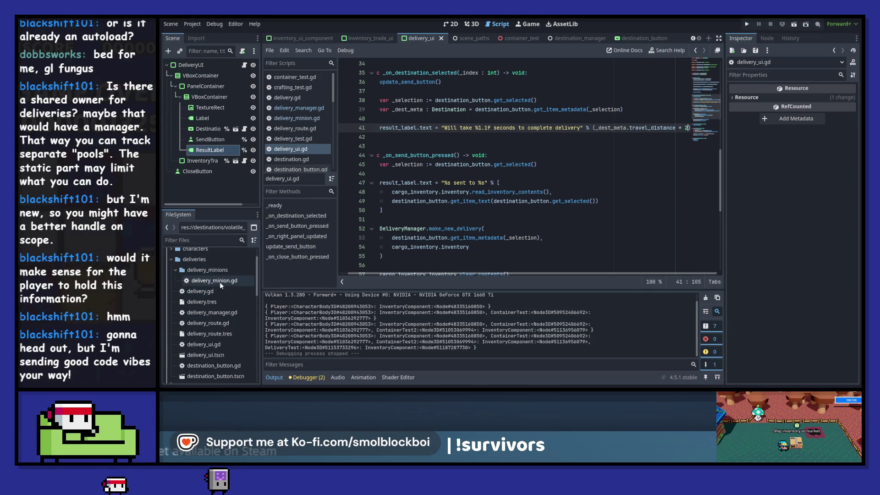
Step: Open delivery_minion.gd and declare a started_delivery signal
double_click(220, 283)
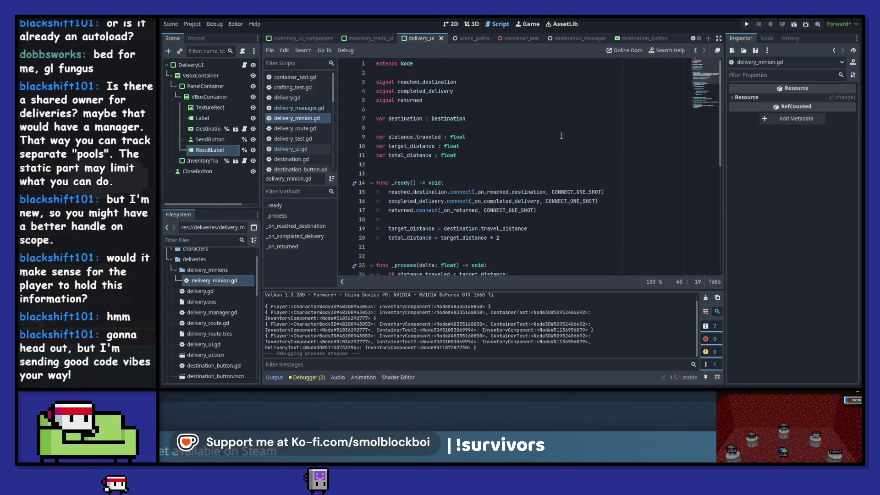
click(463, 75)
key(Return)
text(signal star)
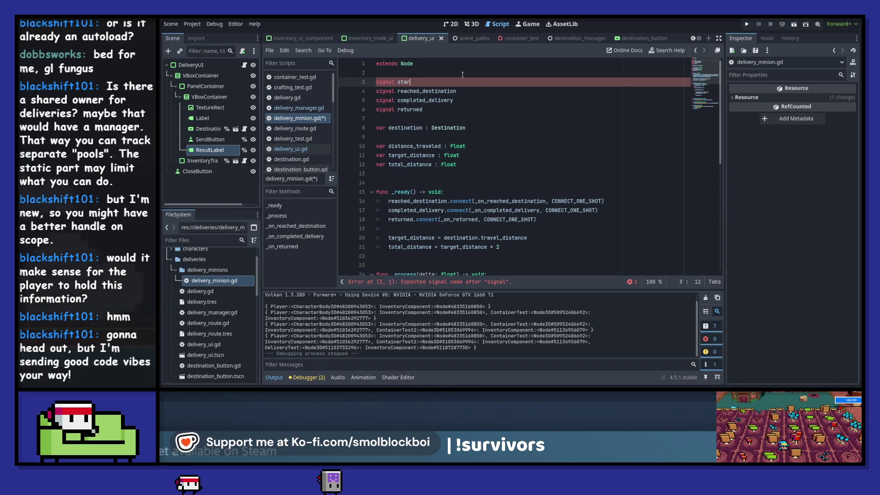
text(ted_dele)
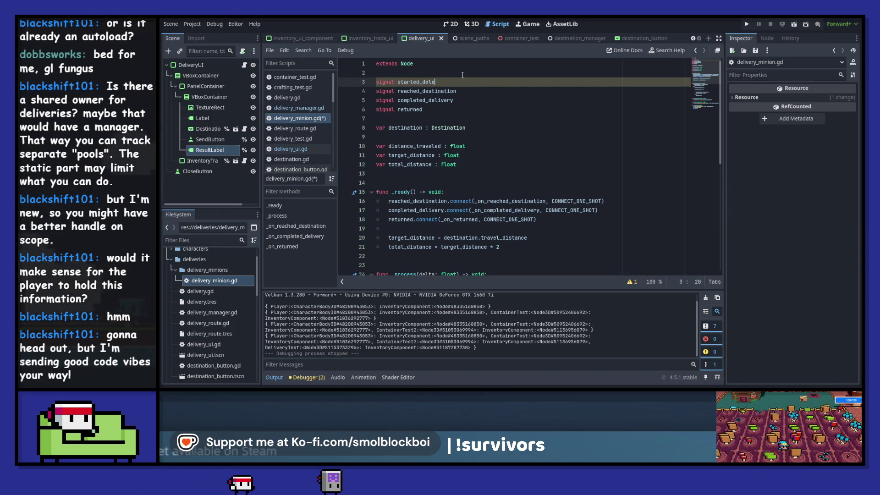
key(BackSpace)
text(ivery)
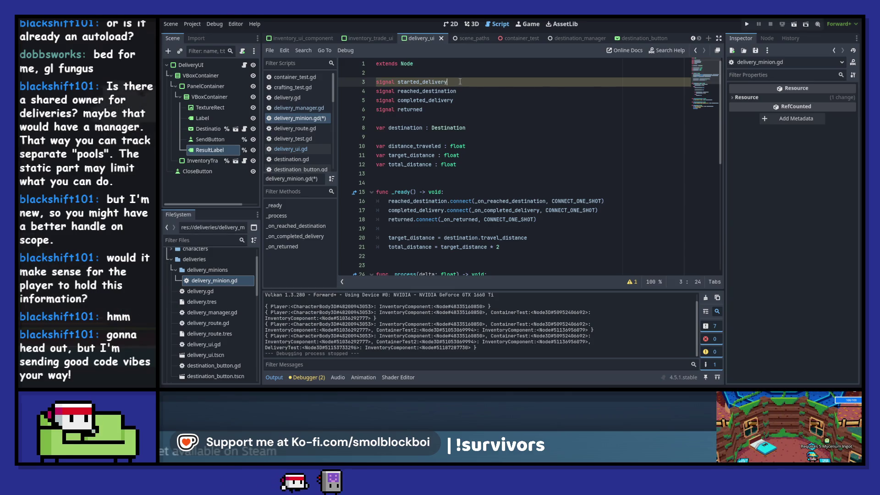
Step: In _ready, connect started_delivery to _on_started_delivery with CONNECT_ONE_SHOT
click(492, 193)
key(Return)
text(started_delivery.)
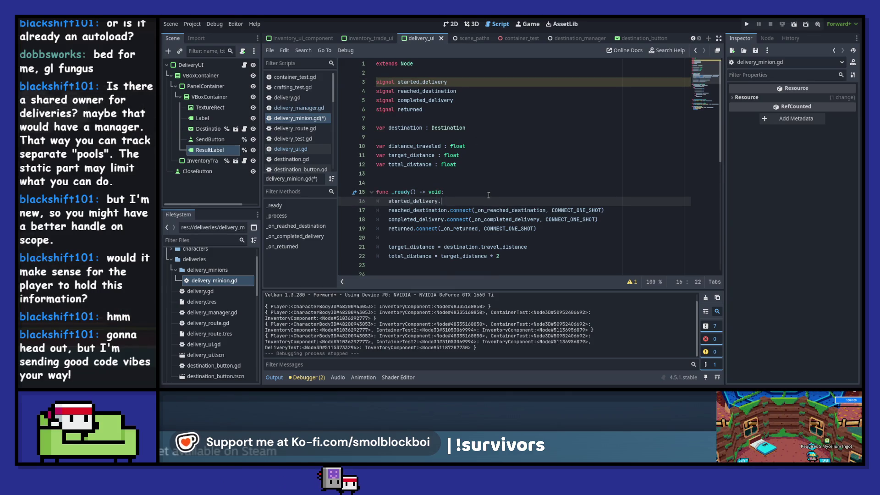
text(connect(_o)
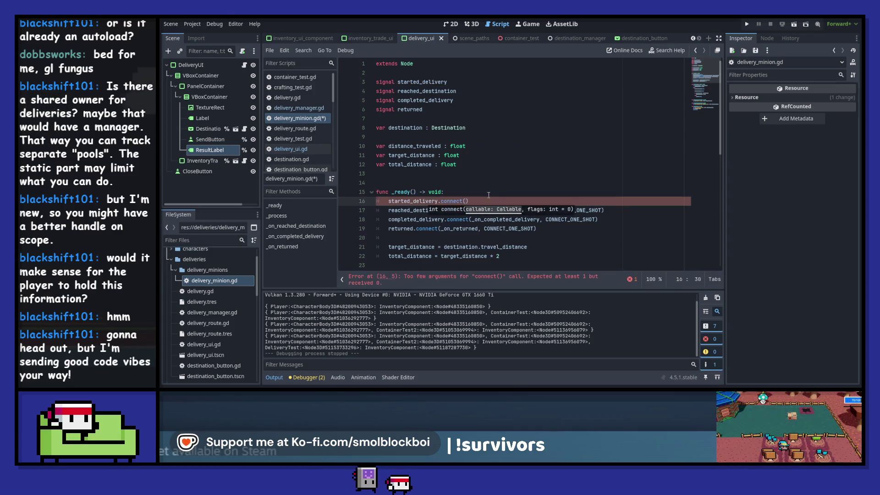
text(n_started_delivery, C)
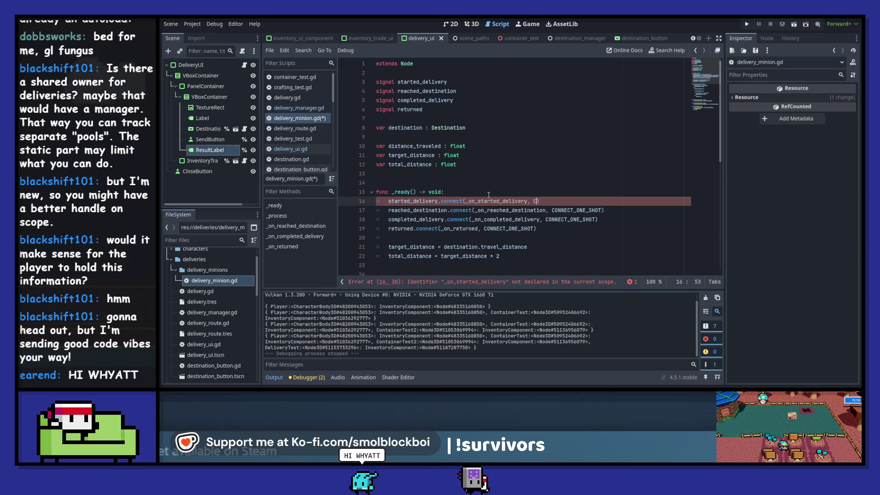
key(Return)
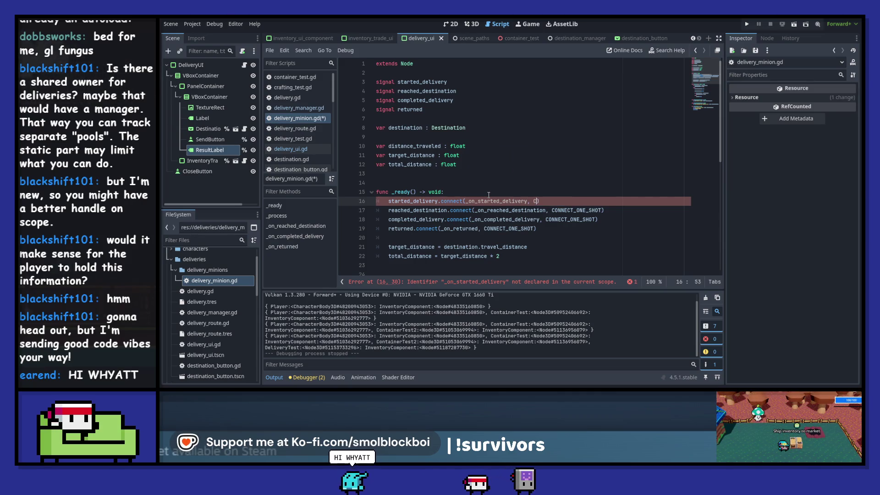
text(CONNEC)
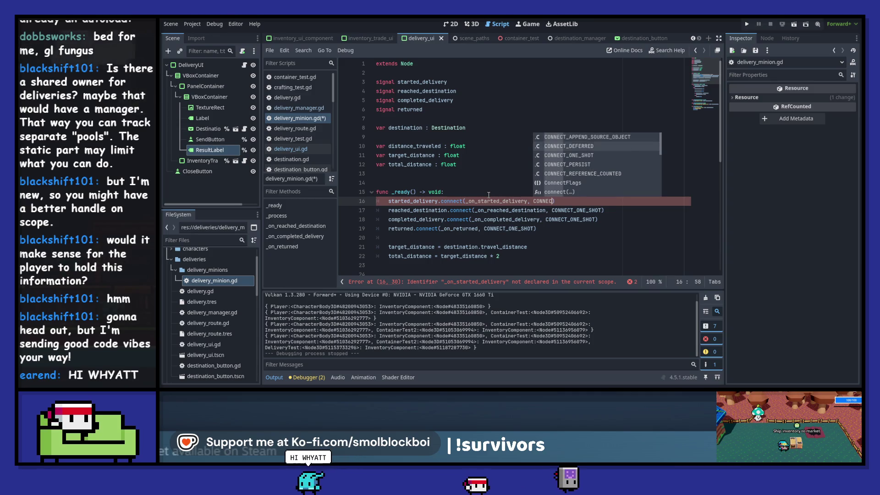
key(Down)
key(Return)
Step: Add a func _on_started_delivery() -> void: pass stub below _process
scroll(504, 184, down, 2)
click(507, 146)
double_click(506, 146)
key(ctrl+c)
scroll(458, 193, down, 5)
click(427, 210)
key(Return)
key(Return)
key(Up)
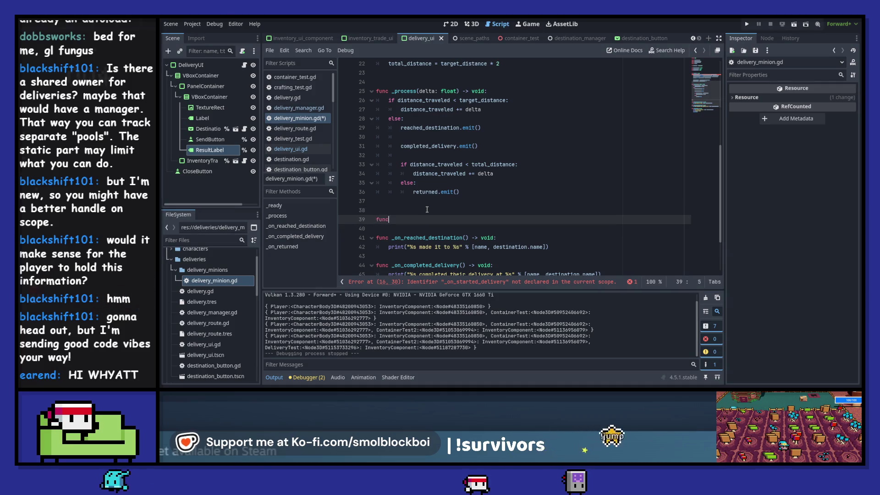
key(ctrl+v)
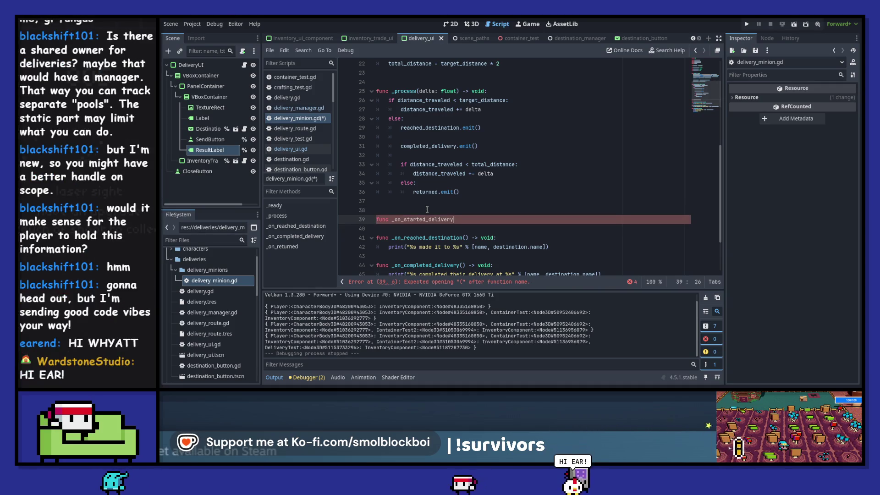
text(() -> v)
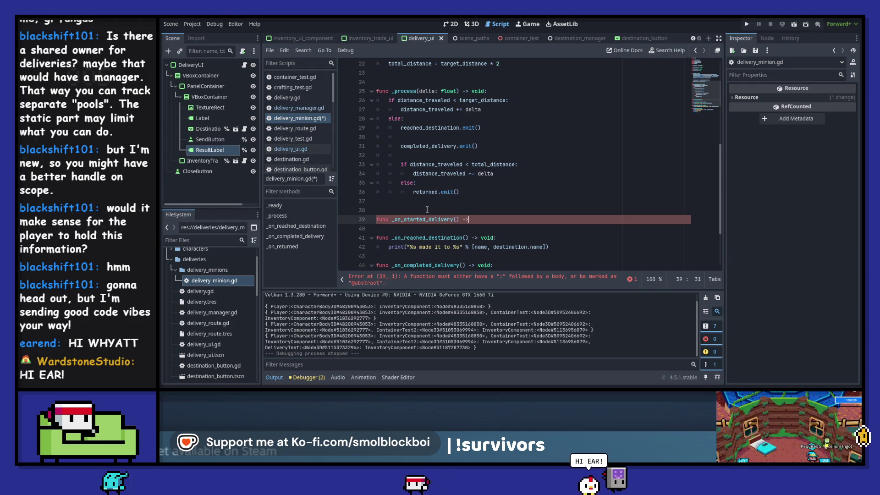
text(oid:)
key(Return)
text(pass)
scroll(427, 210, down, 1)
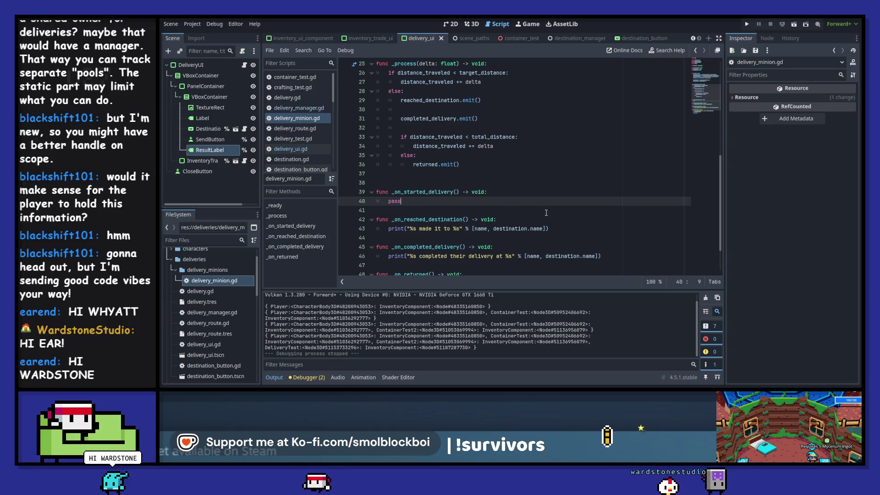
scroll(570, 231, up, 10)
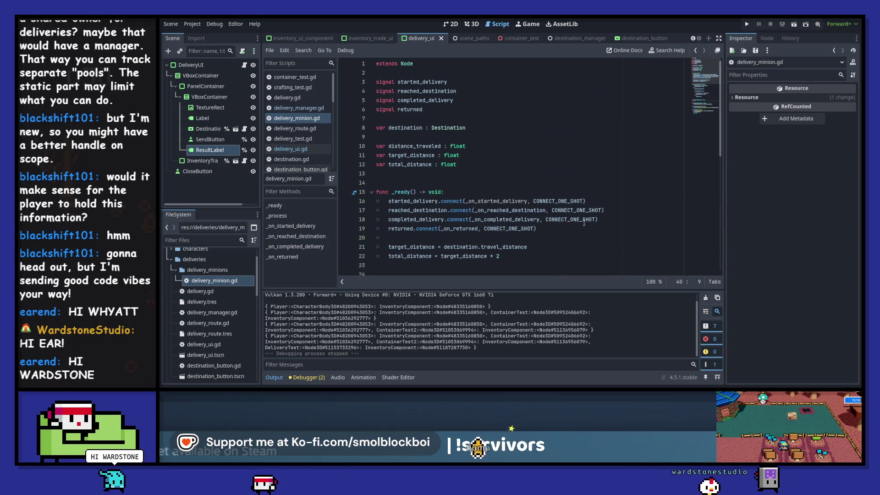
Step: Clear the output and replace pass in _on_started_delivery with a copy of the destination print line
click(706, 298)
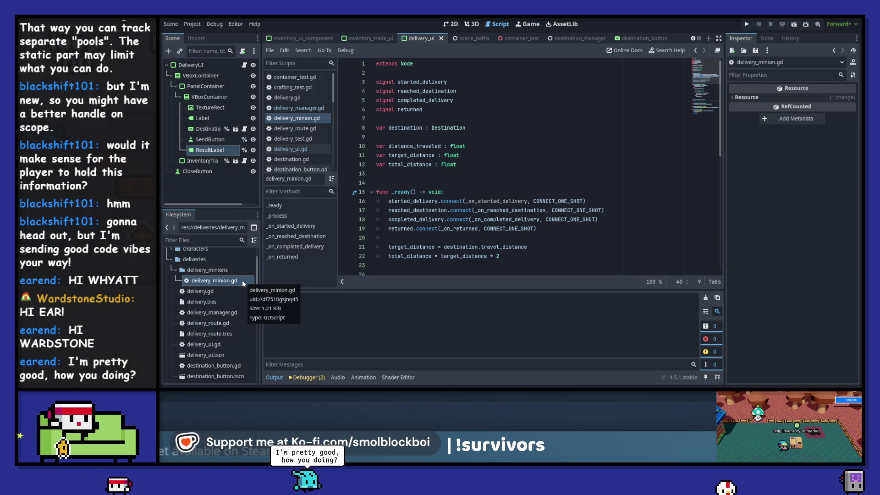
scroll(550, 174, down, 10)
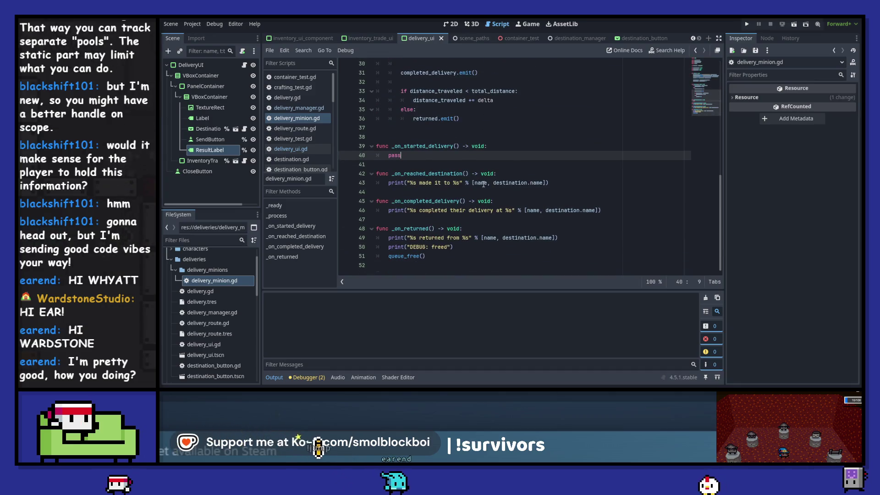
click(486, 182)
key(ctrl+c)
key(Up)
key(Up)
key(Up)
key(ctrl+v)
key(ctrl+shift+Left)
key(BackSpace)
key(BackSpace)
key(BackSpace)
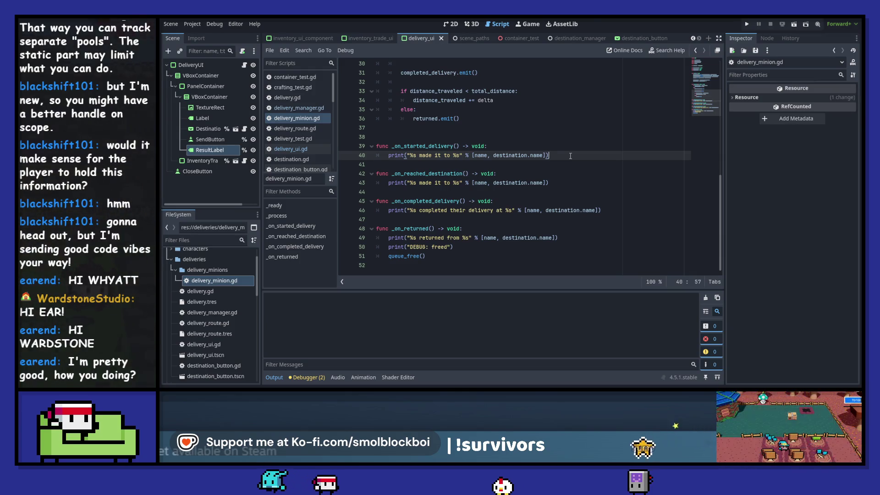
Step: Change "made it to" to "left for" in the start message
scroll(571, 156, up, 1)
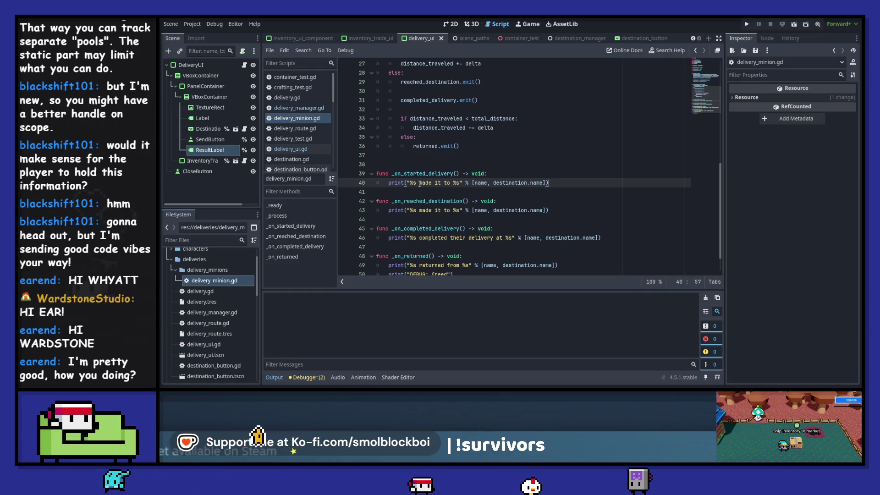
drag(429, 183, 451, 183)
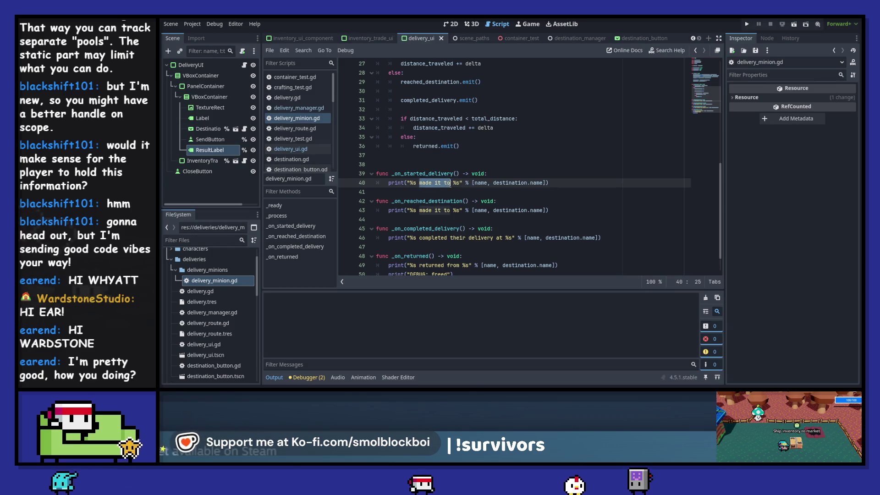
text(left for)
Step: Add started_delivery.emit() at the end of _ready and run the game
scroll(454, 183, up, 2)
scroll(457, 183, up, 6)
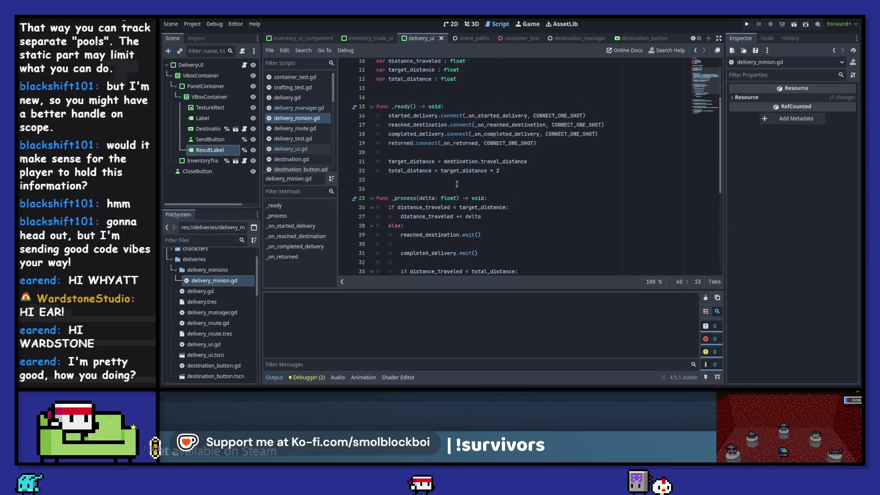
double_click(413, 186)
scroll(423, 203, down, 3)
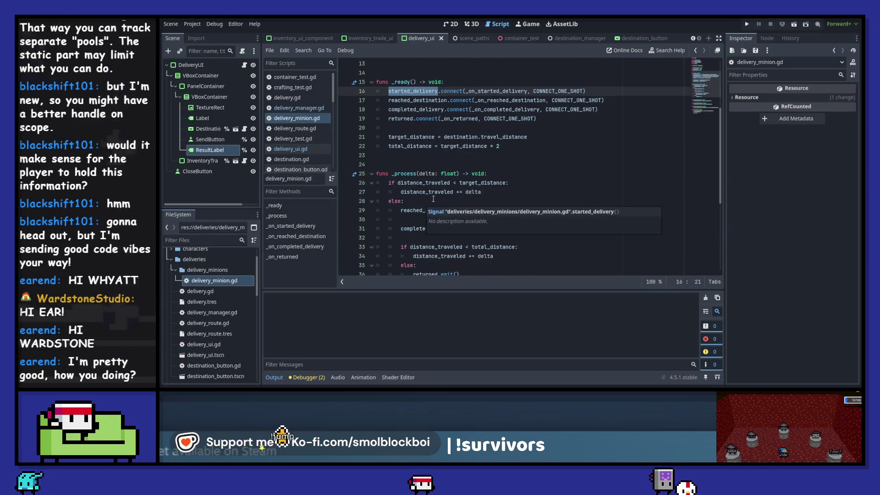
click(521, 147)
key(Return)
key(Return)
text(started_delivery.emit()
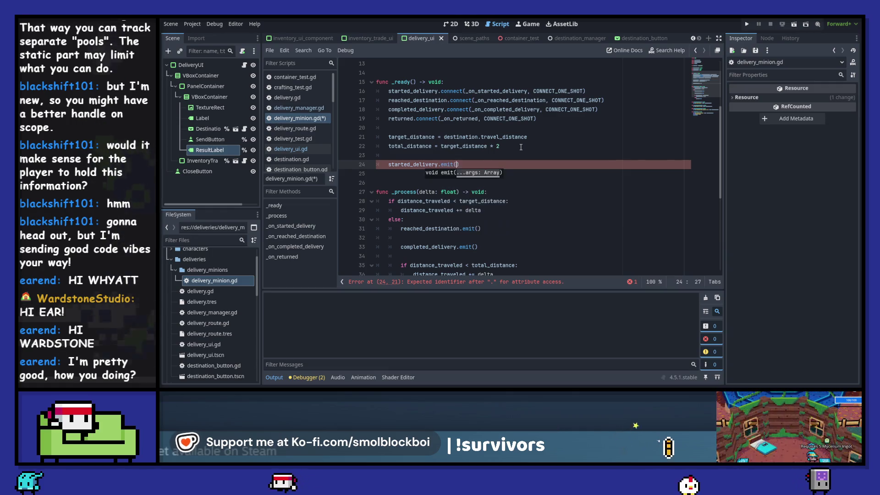
key(Return)
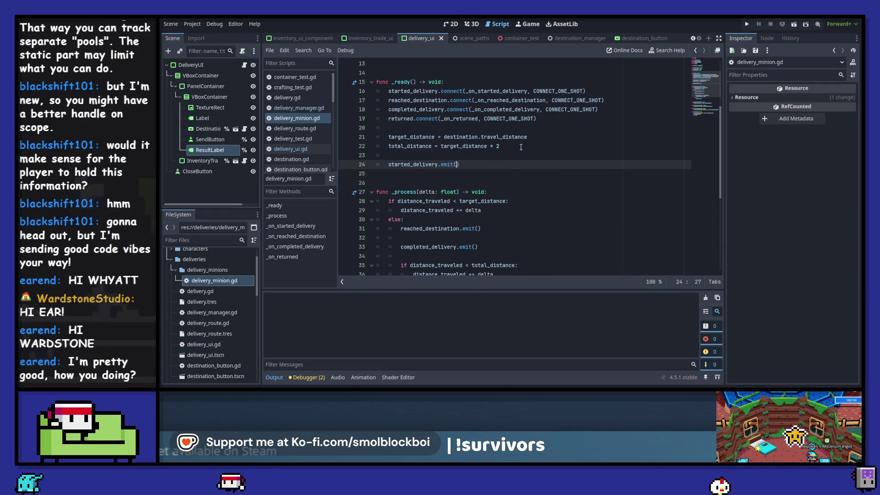
scroll(521, 146, up, 2)
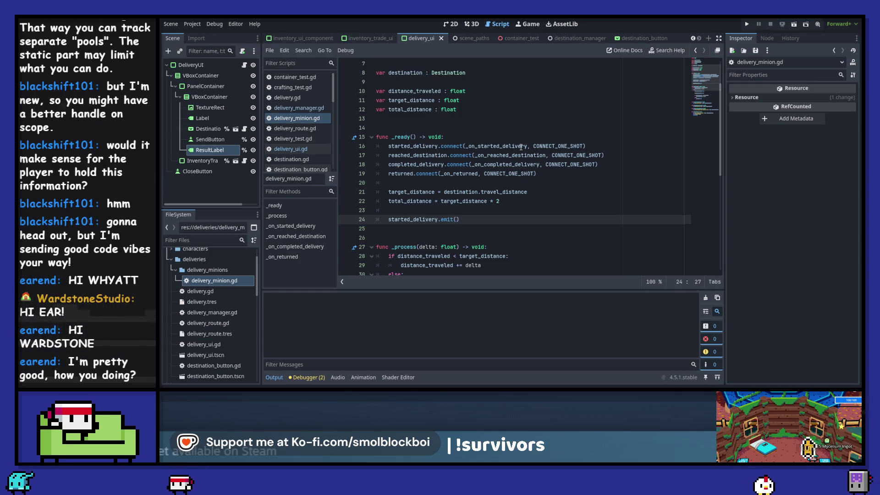
key(F5)
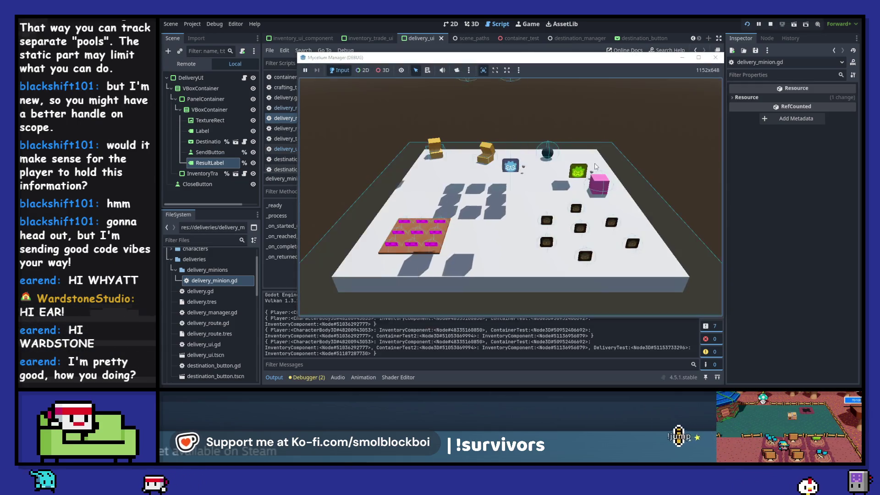
Step: Collect mushrooms, open the delivery UI, and move three mushrooms into the delivery inventory
key(s)
key(a)
key(w)
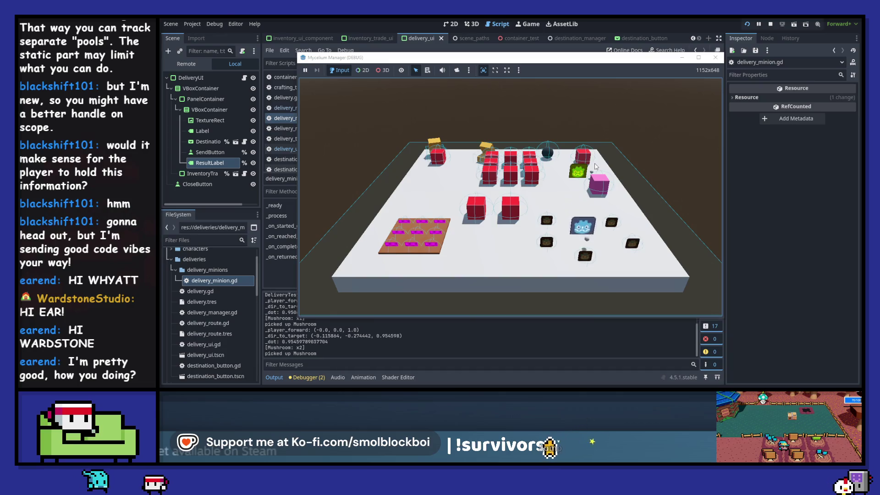
key(w)
key(d)
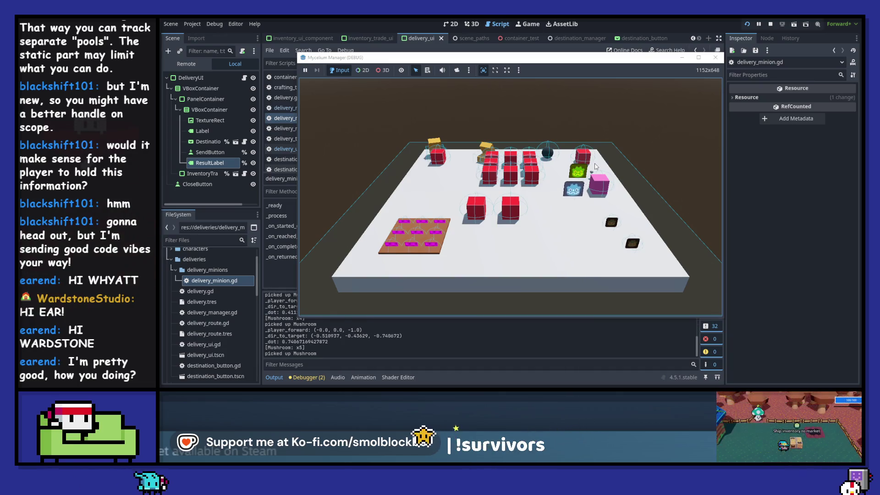
key(e)
triple_click(402, 265)
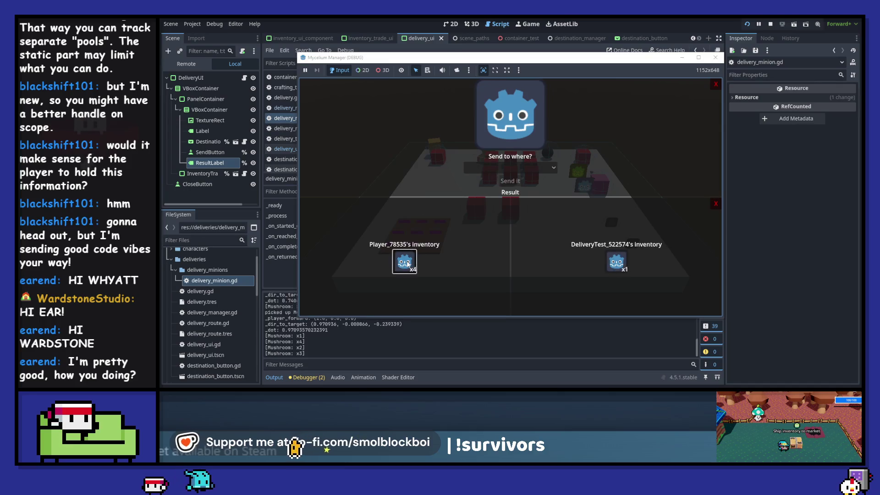
Step: Compare destination times, send the mushrooms to Becky's Business, then close the game
click(498, 167)
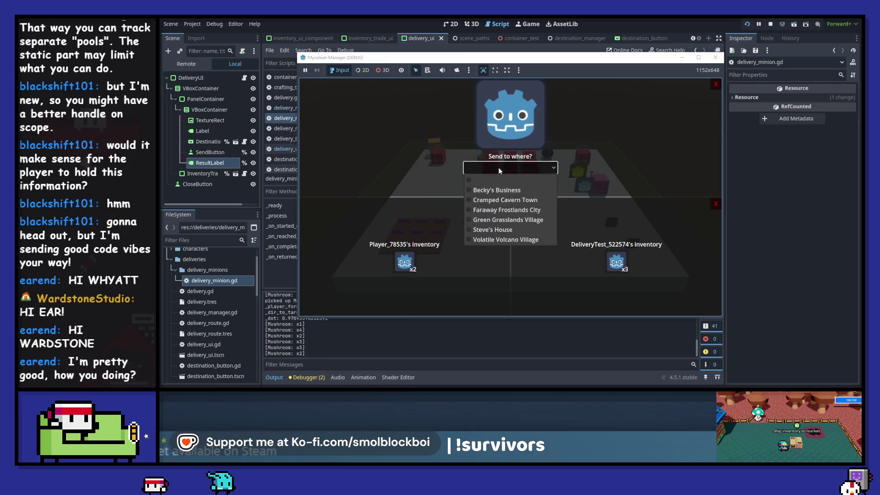
click(503, 220)
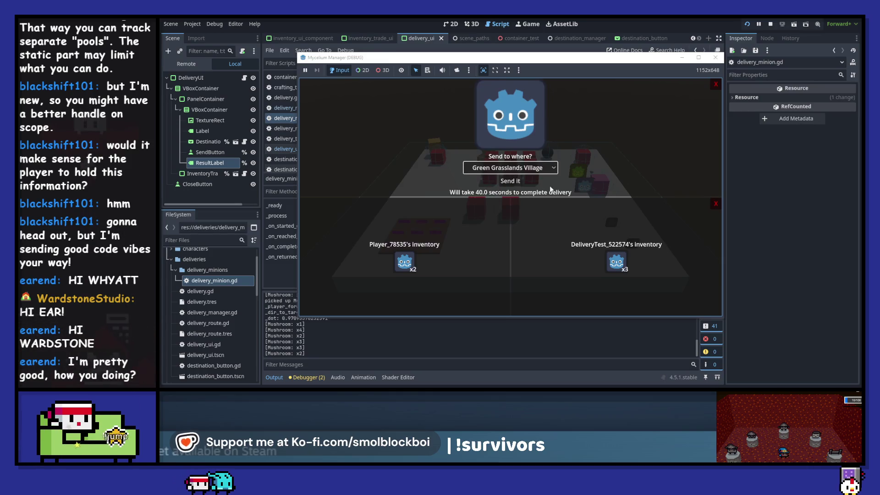
click(513, 190)
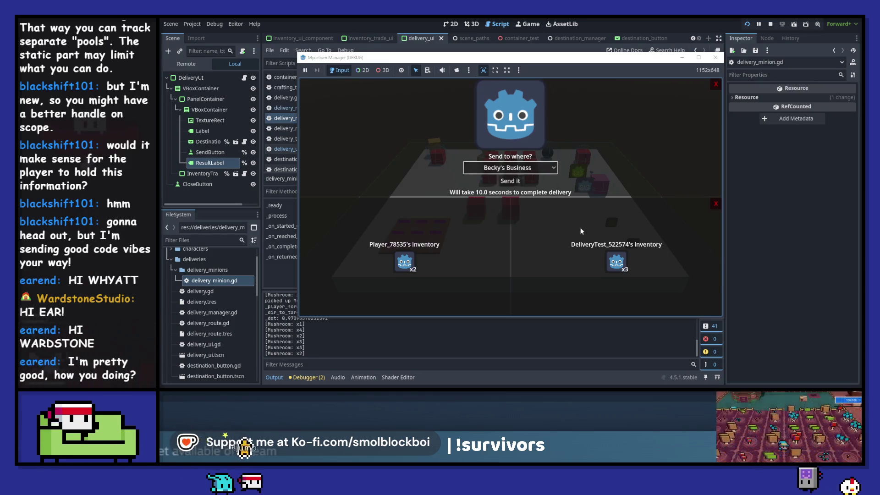
click(510, 168)
click(523, 239)
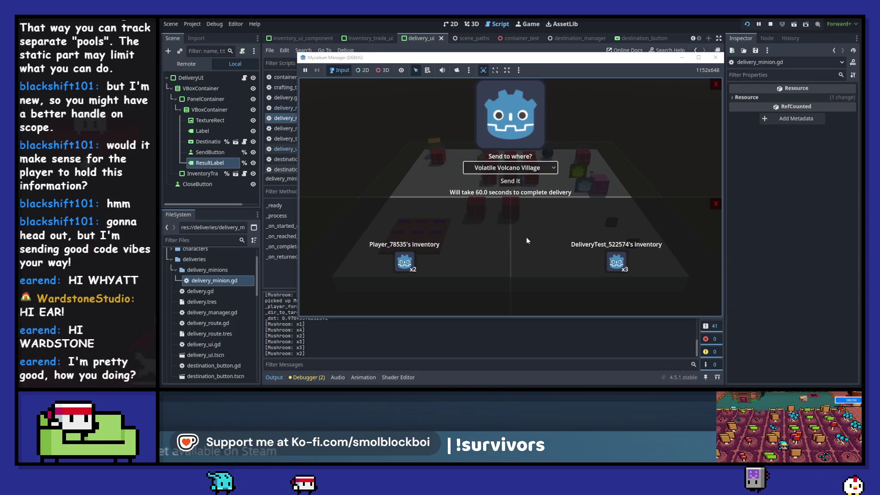
click(535, 169)
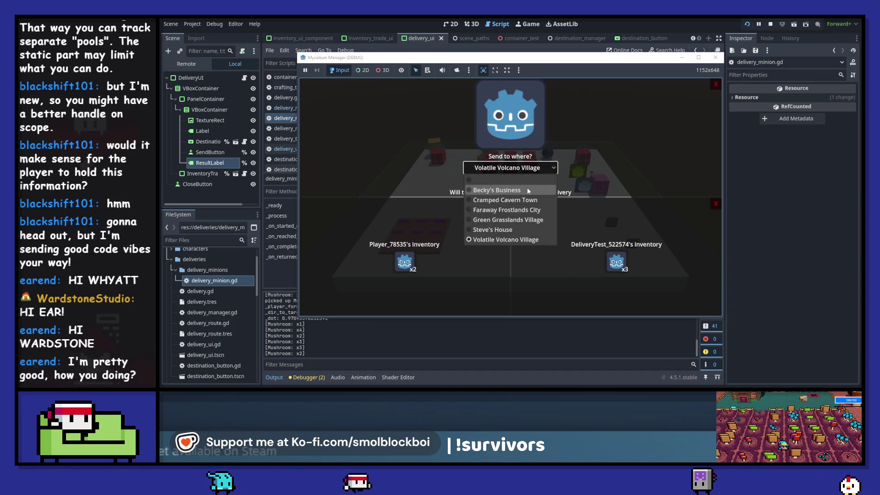
click(527, 188)
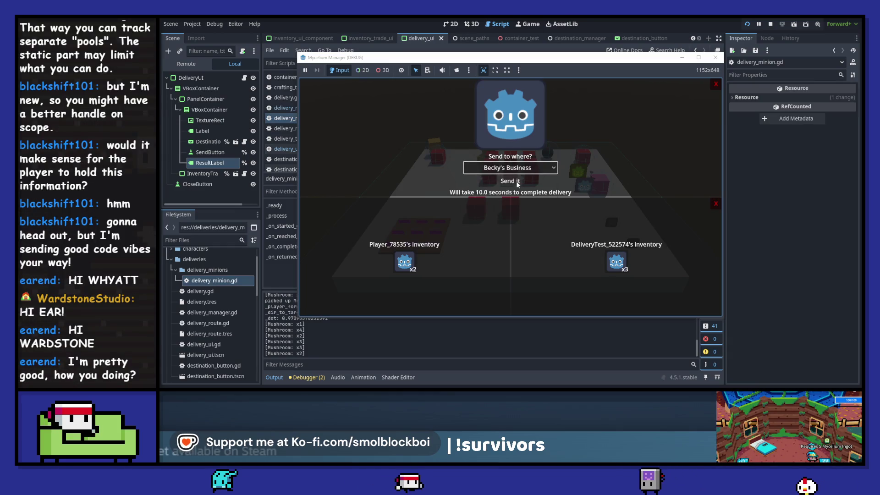
click(516, 180)
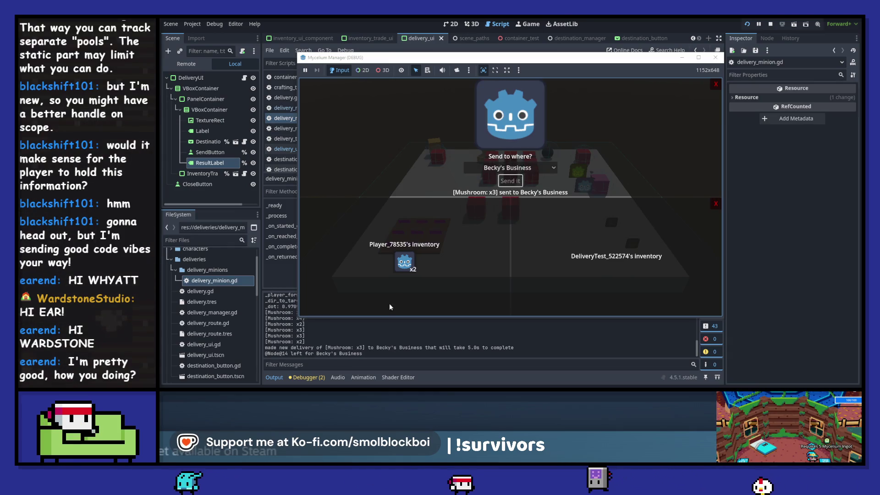
click(343, 349)
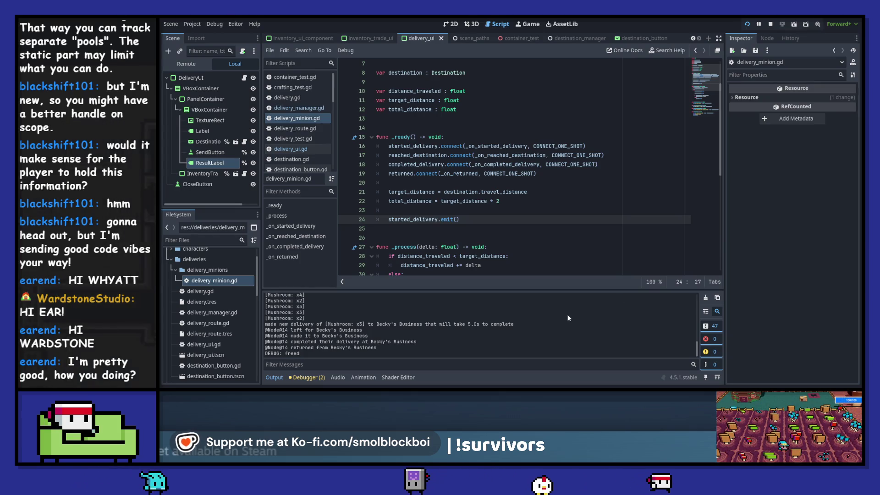
Step: Clear the output and declare var m_name : String above the destination variable
click(708, 299)
scroll(495, 128, up, 2)
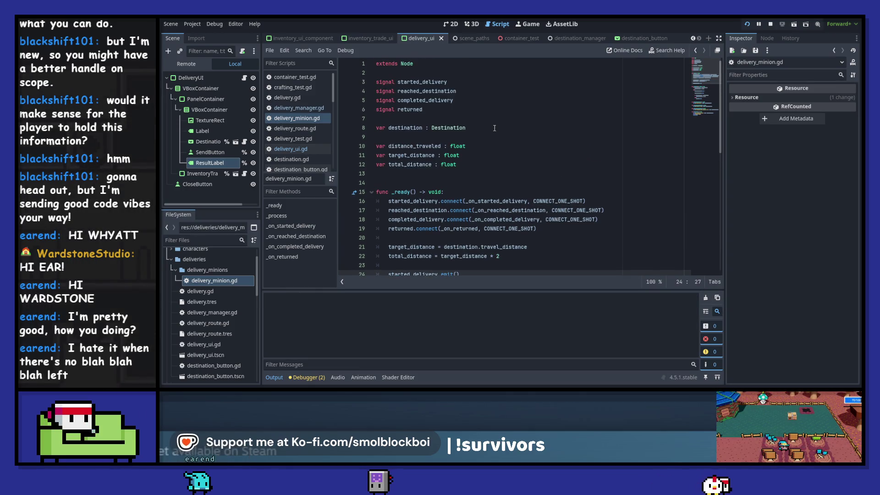
click(449, 119)
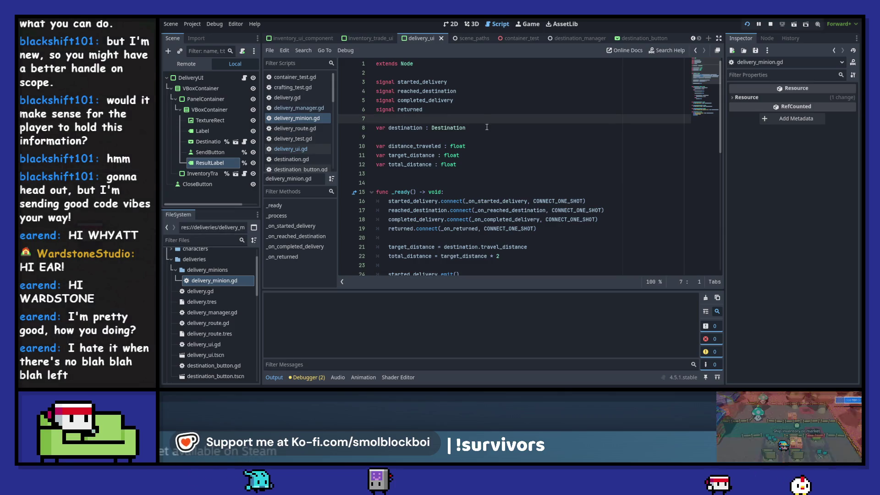
key(Return)
key(Return)
click(486, 127)
text(var m)
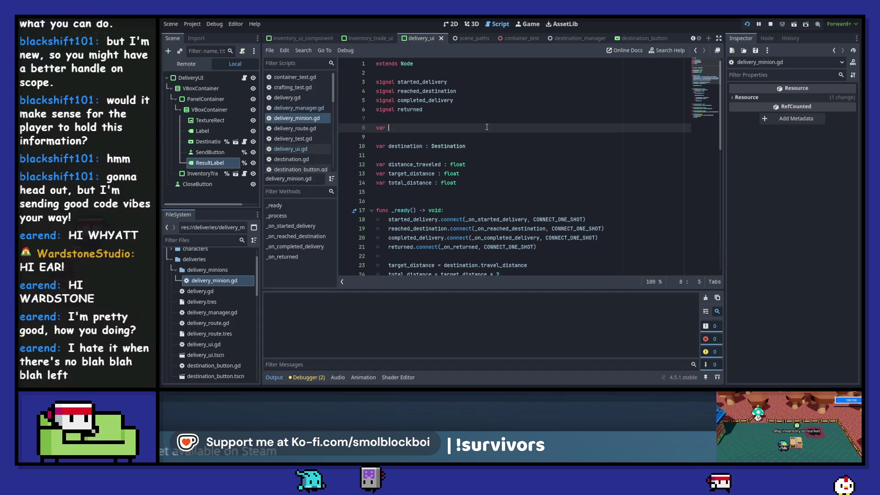
key(BackSpace)
key(BackSpace)
key(BackSpace)
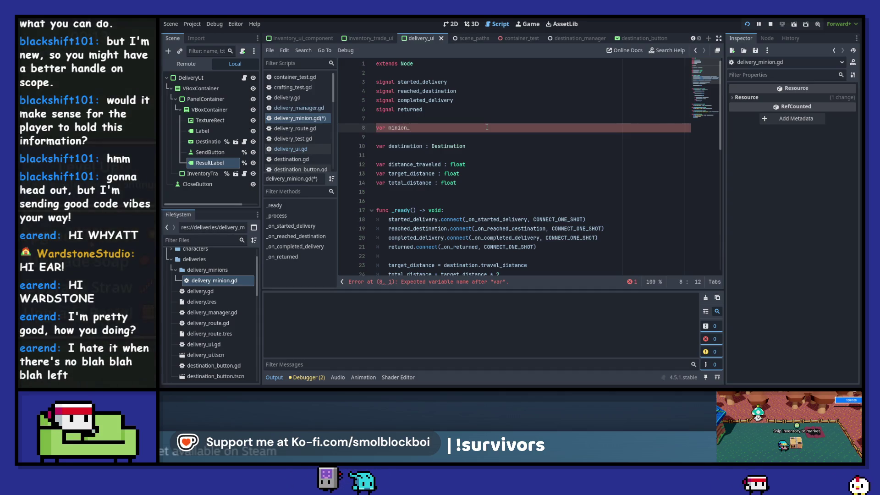
text(_name)
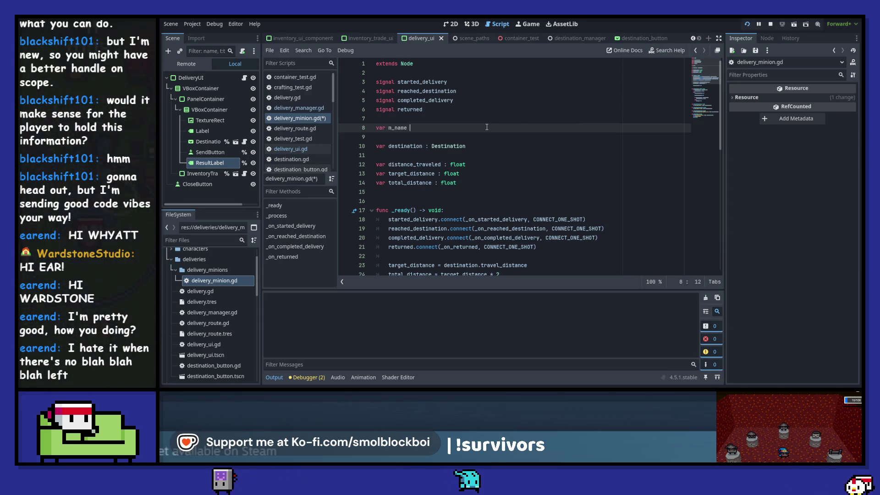
text(tring)
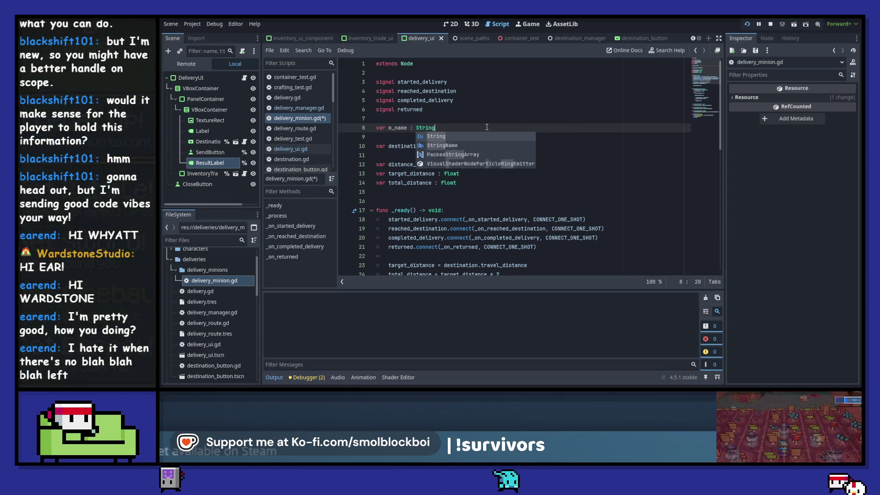
key(Return)
key(ctrl+s)
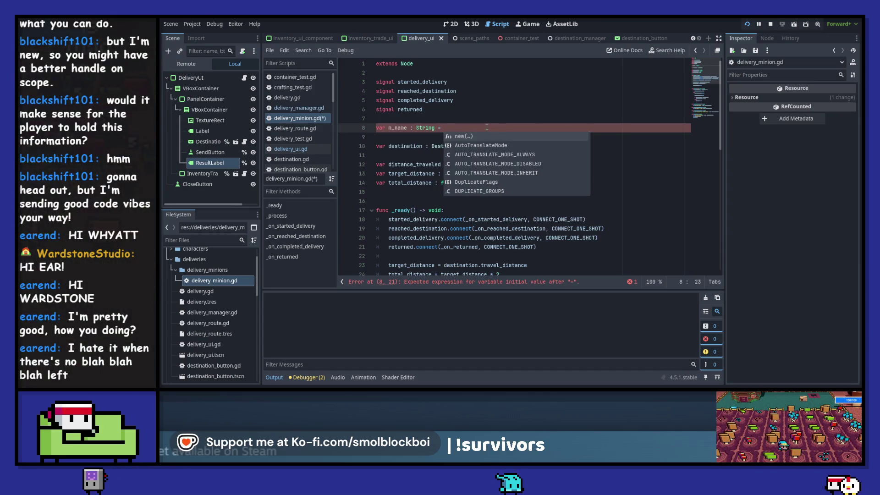
Step: Assign m_name from [""].pick_random() and save the script
text([)
key(Return)
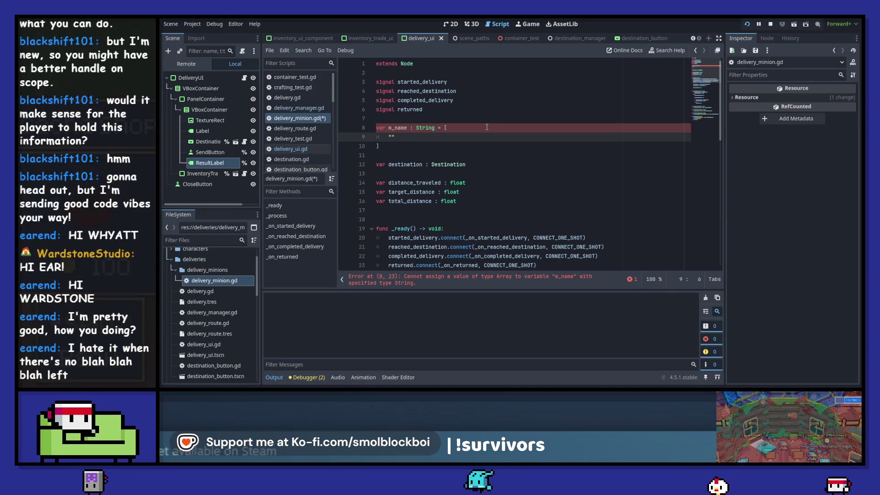
click(402, 146)
text(.pick_)
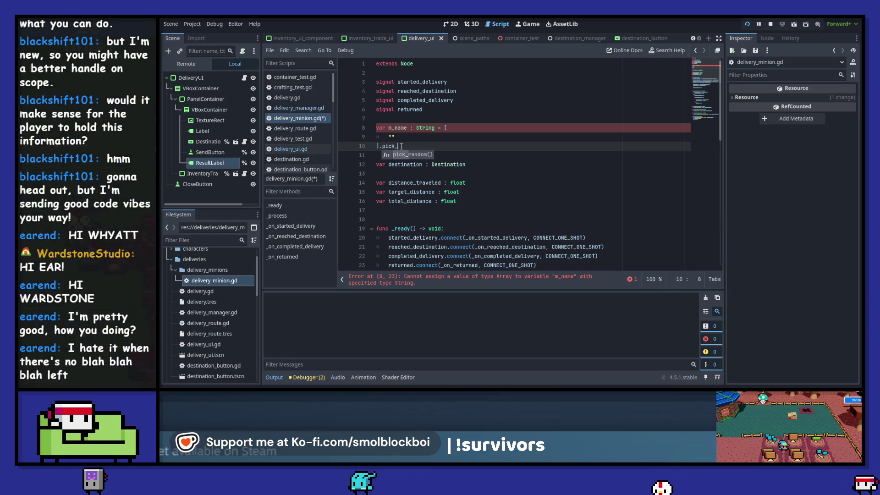
key(Return)
key(ctrl+s)
key(Up)
key(Left)
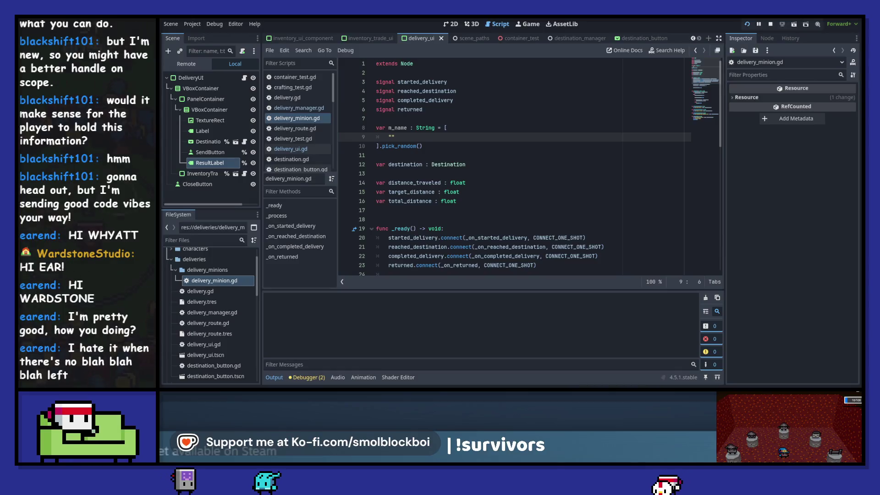
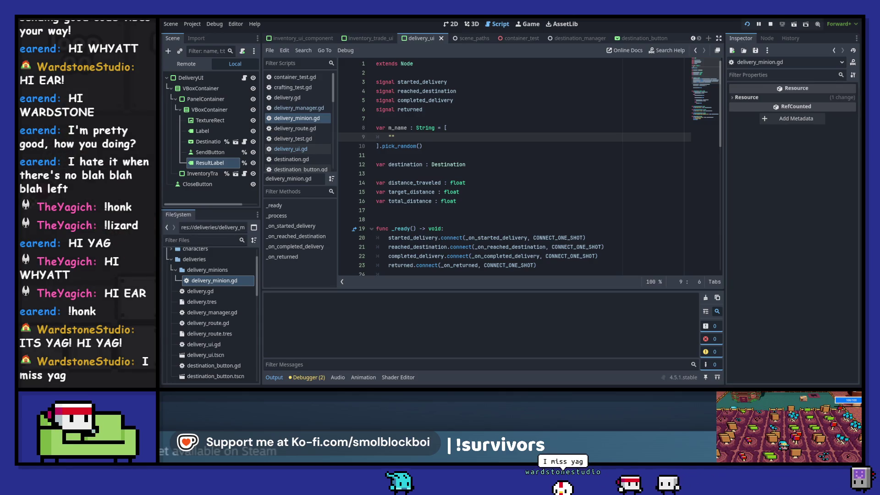
Step: Fill the m_name array with eight names from Nightbite to Darkmoon, save, and stop the game
text("Nightbite", )
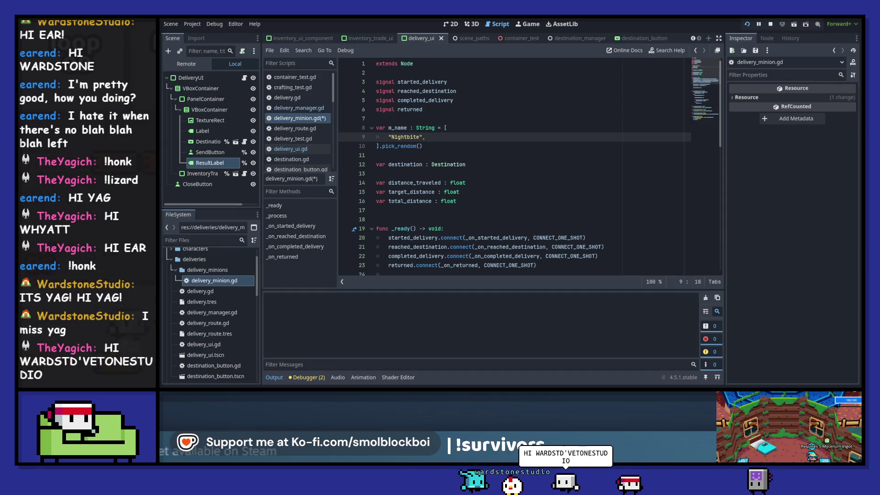
text("Wartscream")
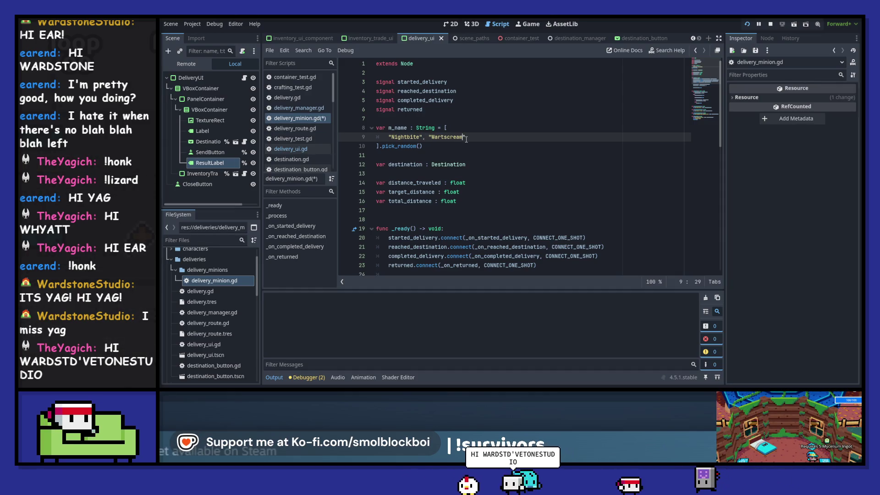
text(, "Skullsplat)
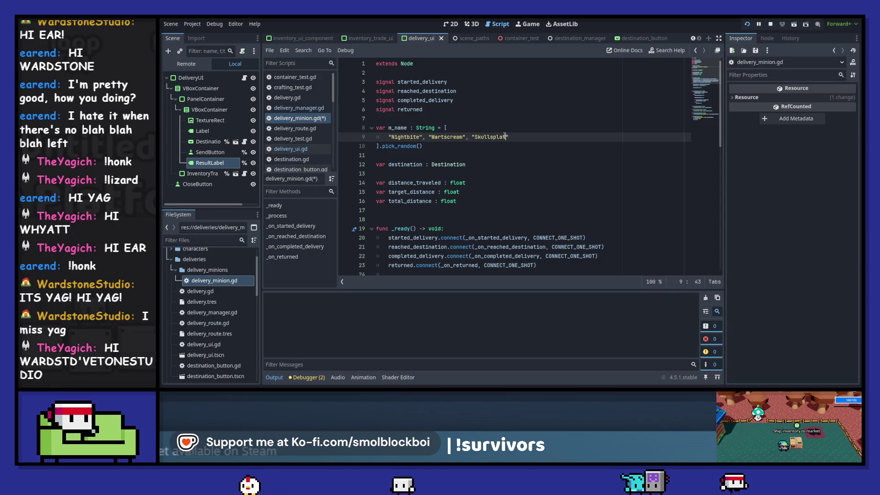
text(, "Bristlebone)
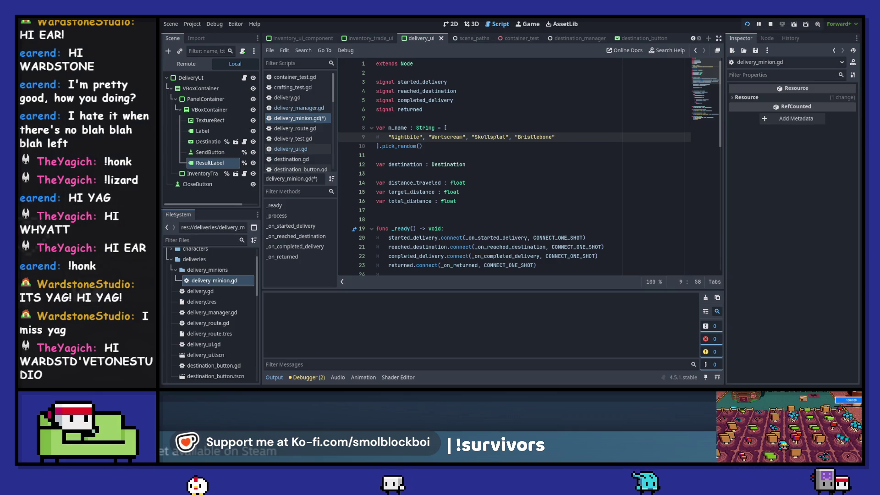
click(575, 140)
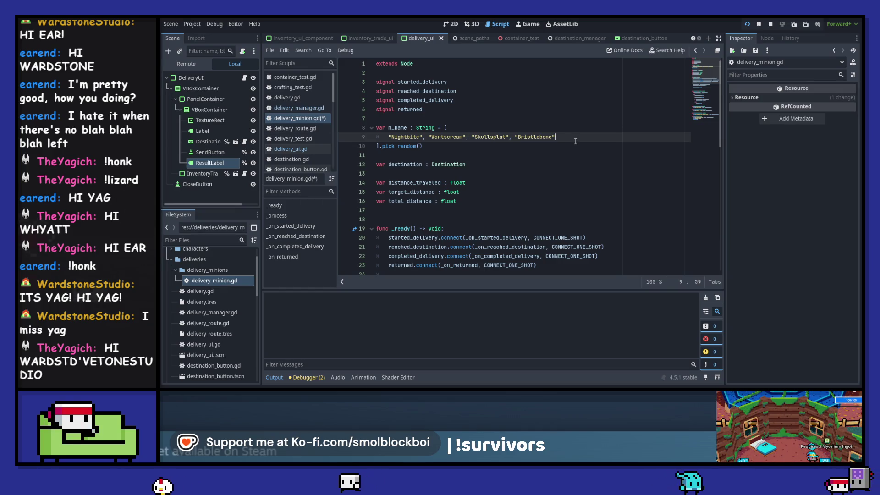
text(,)
key(Return)
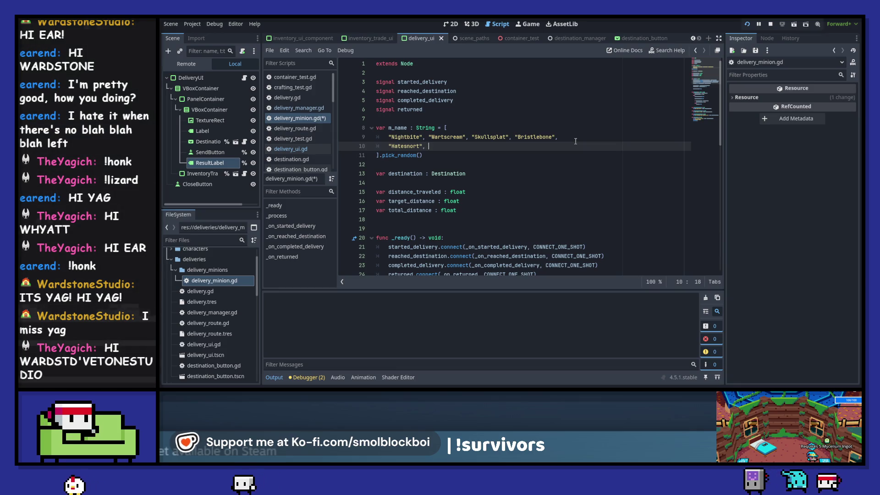
text(, "Bristleweed)
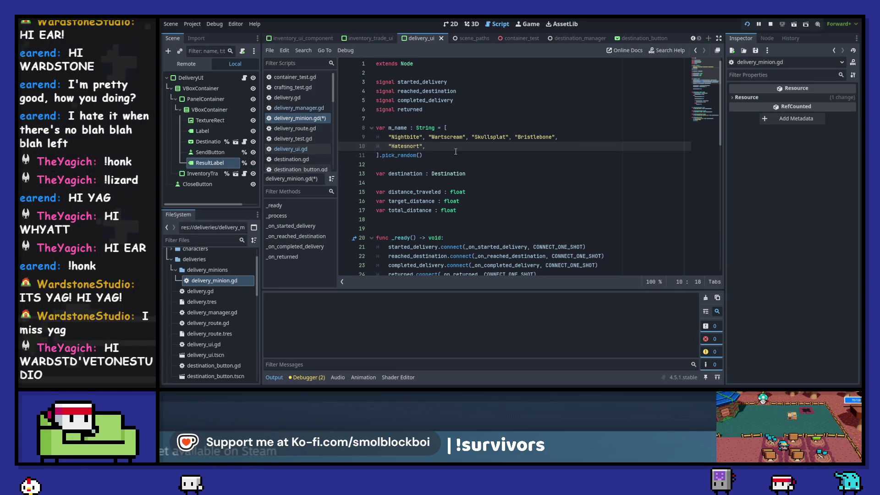
text(", "Gristleweed",)
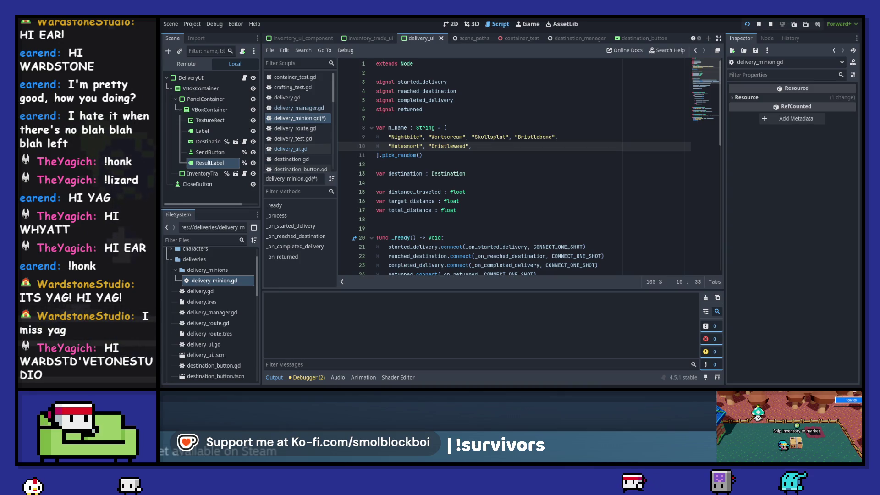
text("Startletongue",)
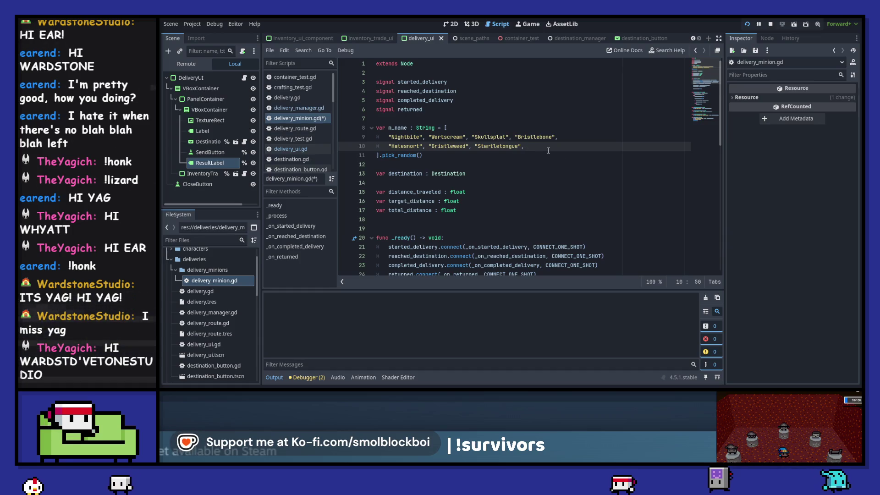
text("Darkmoon)
key(ctrl+s)
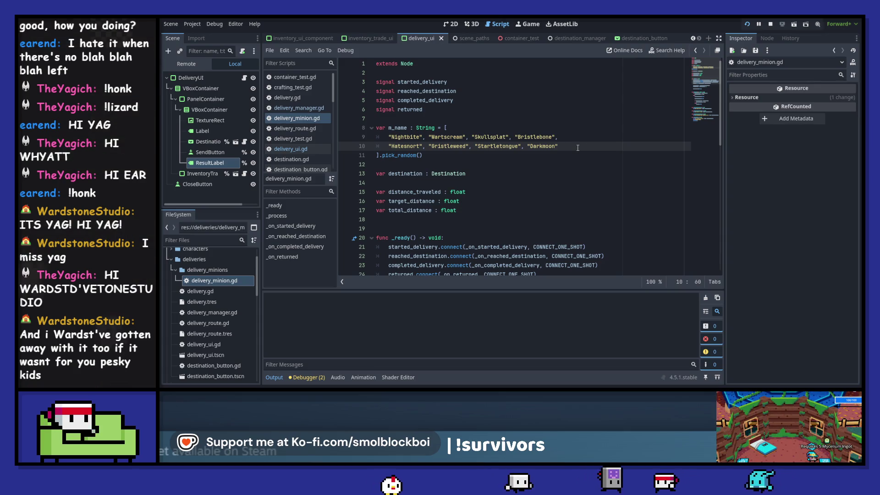
key(F8)
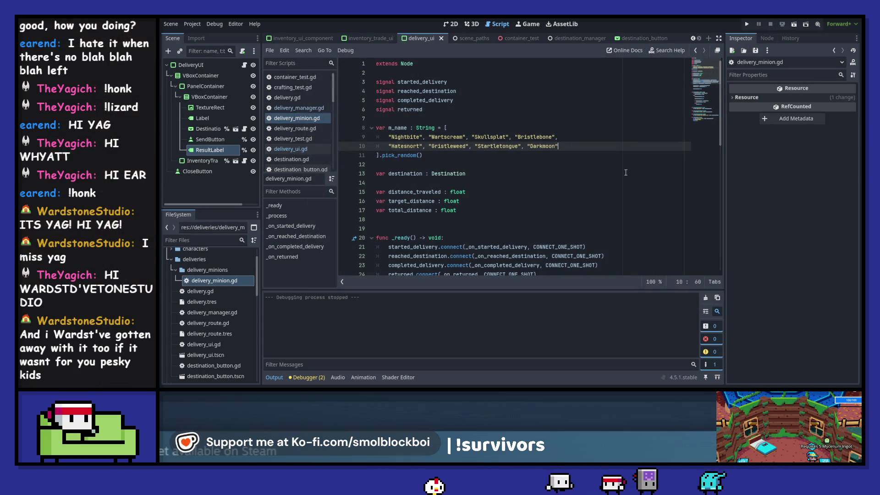
Step: In delivery_manager.gd, remove the blank lines around active_deliveries and add one before make_new_delivery
click(318, 109)
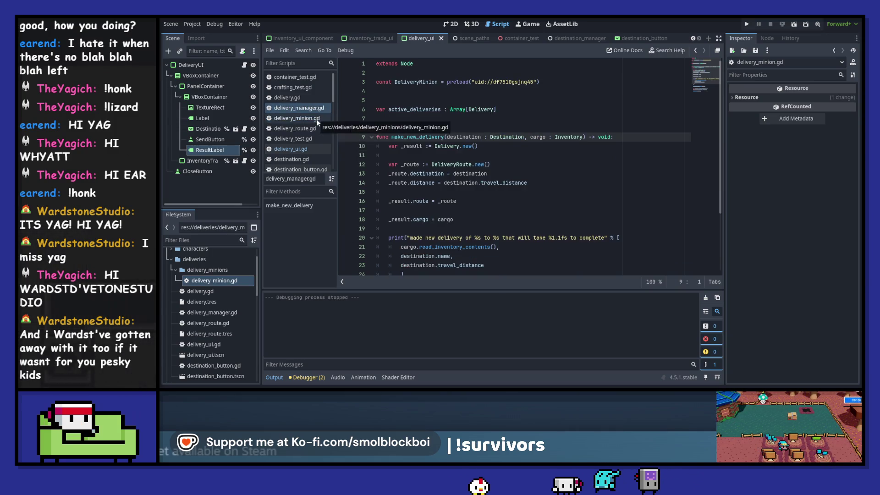
click(402, 109)
click(405, 102)
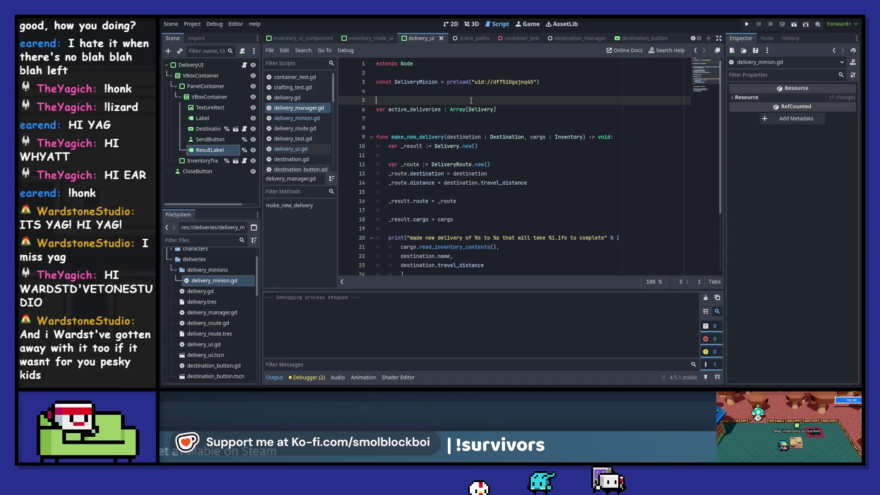
key(Delete)
key(End)
key(Delete)
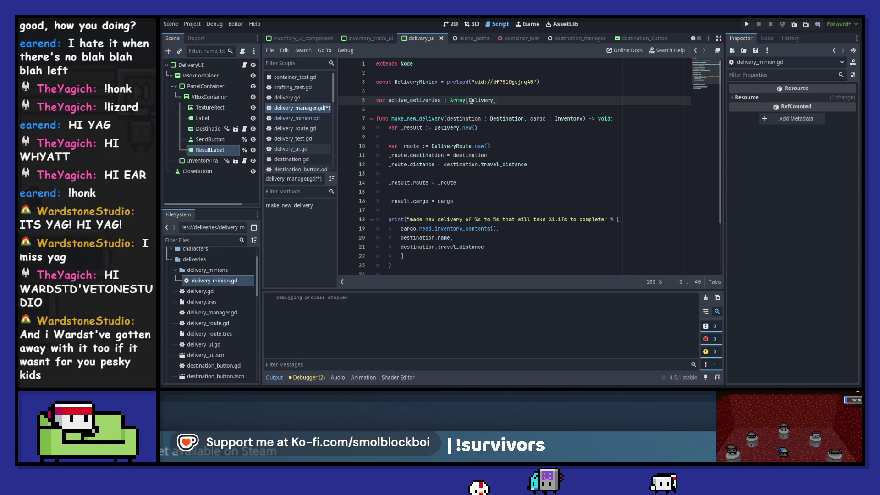
click(462, 112)
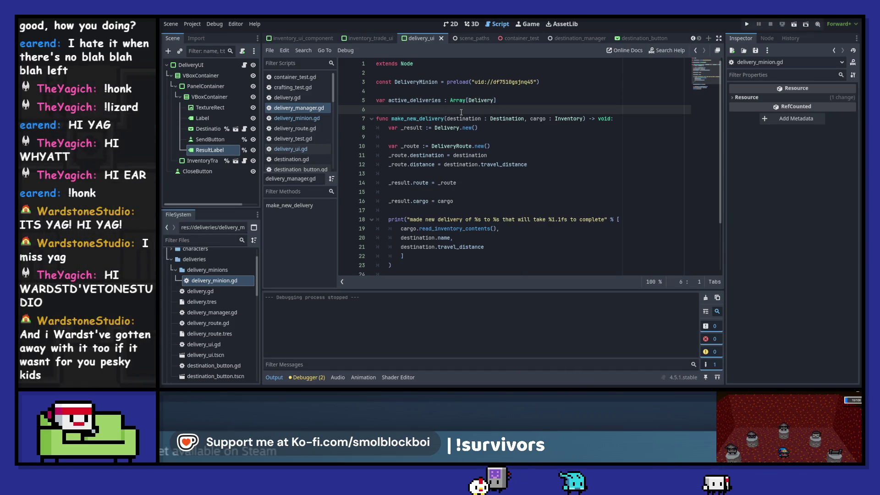
key(Return)
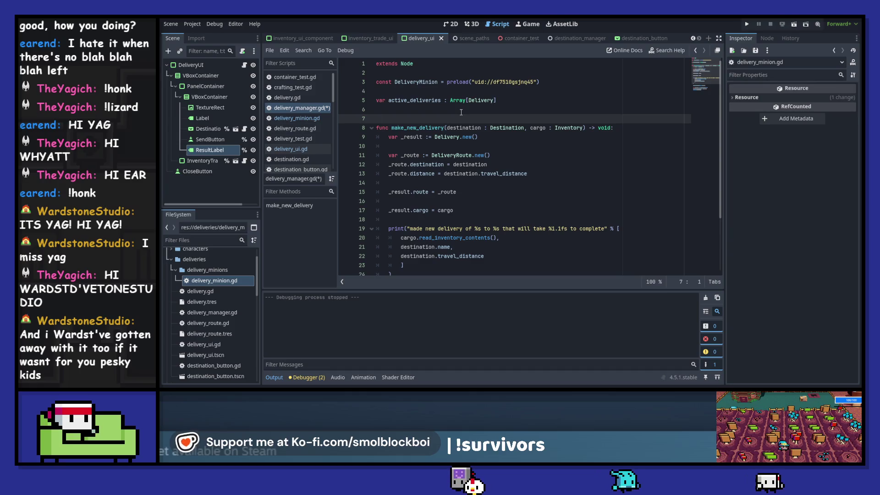
Step: Open inventory_component.gd and select the static registry variable on line 5
click(308, 40)
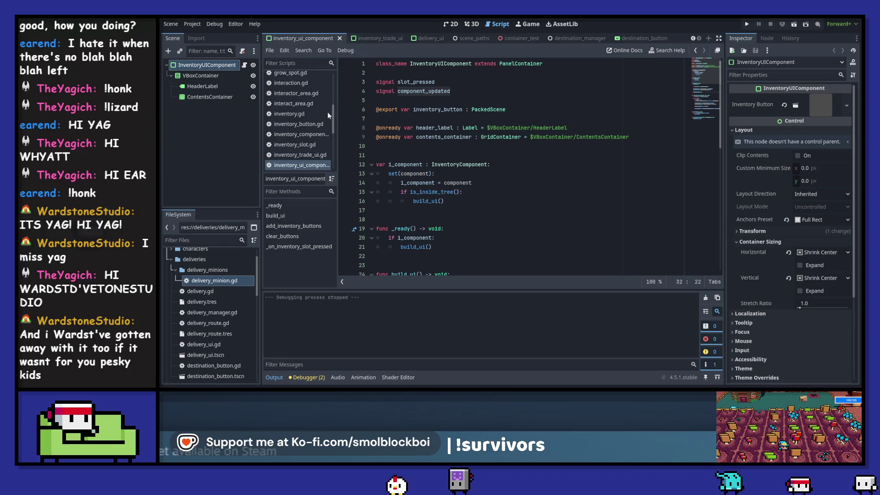
click(310, 134)
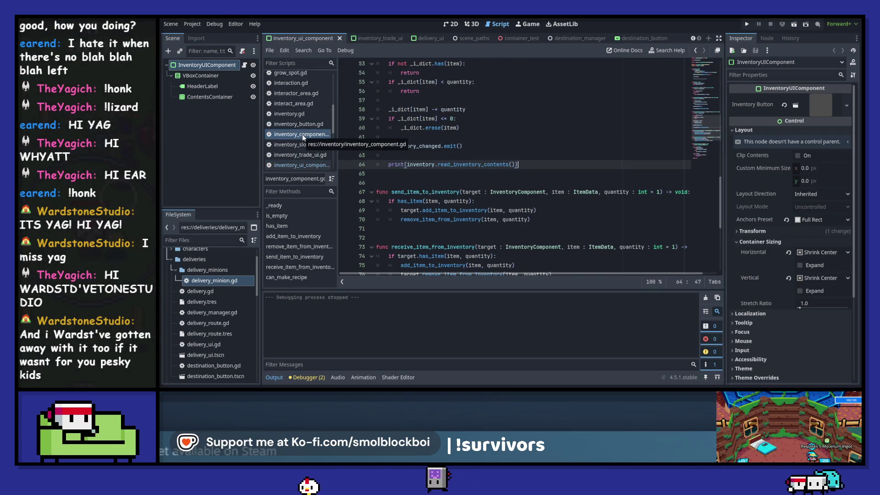
scroll(522, 163, up, 15)
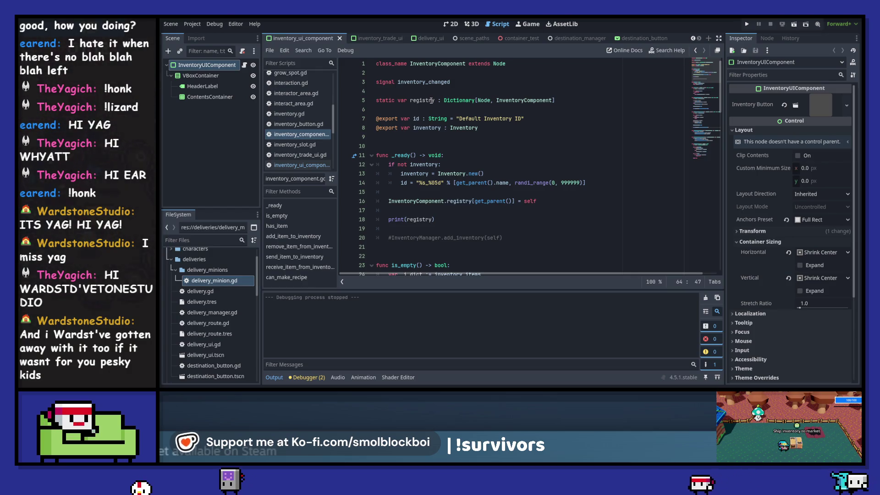
double_click(425, 100)
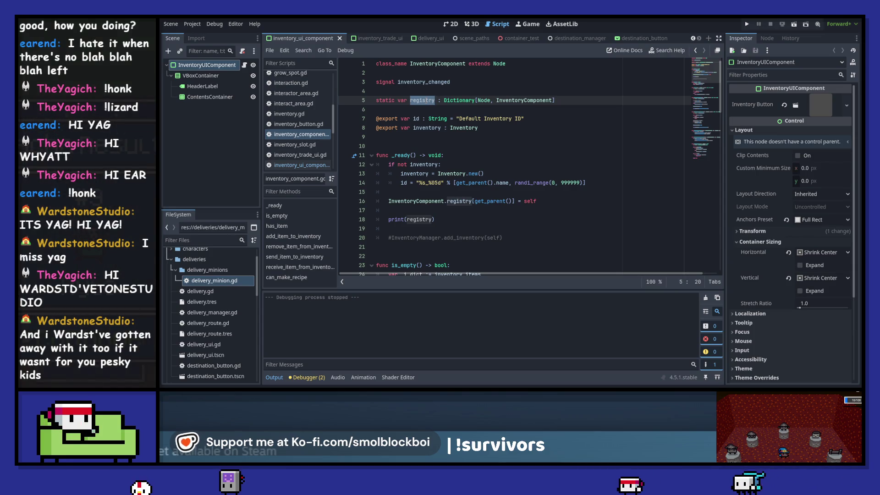
Step: From the delivery_ui script, jump to make_new_delivery in delivery_manager.gd and save it
click(430, 37)
scroll(445, 193, down, 3)
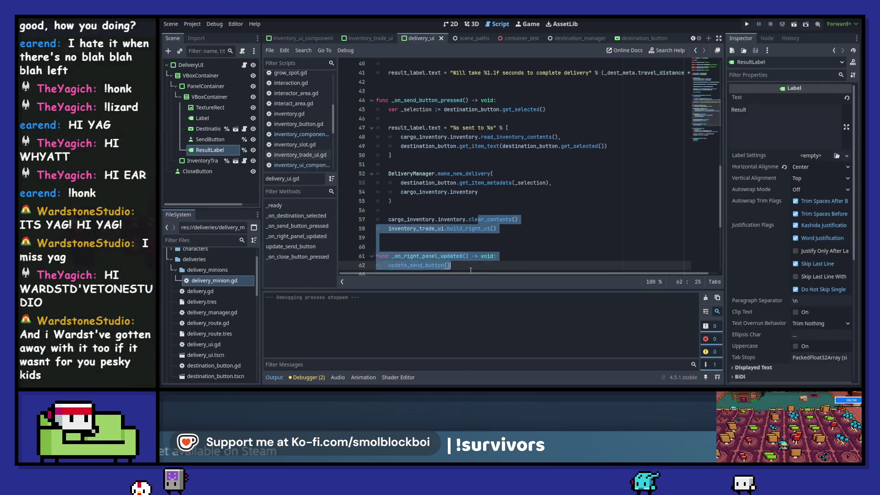
click(457, 229)
ctrl+click(462, 155)
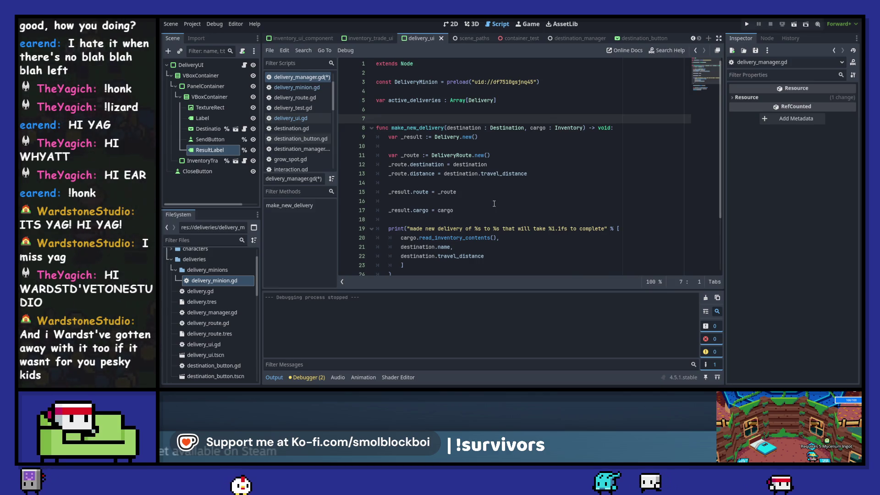
key(ctrl+s)
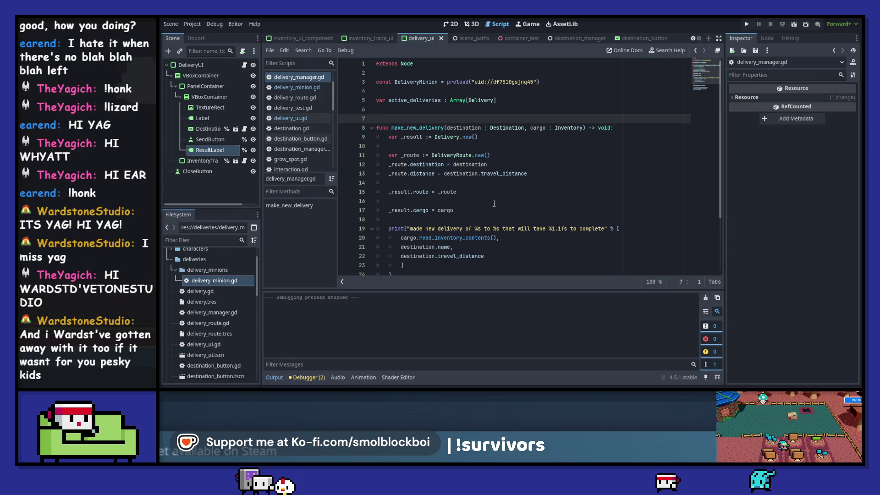
click(192, 24)
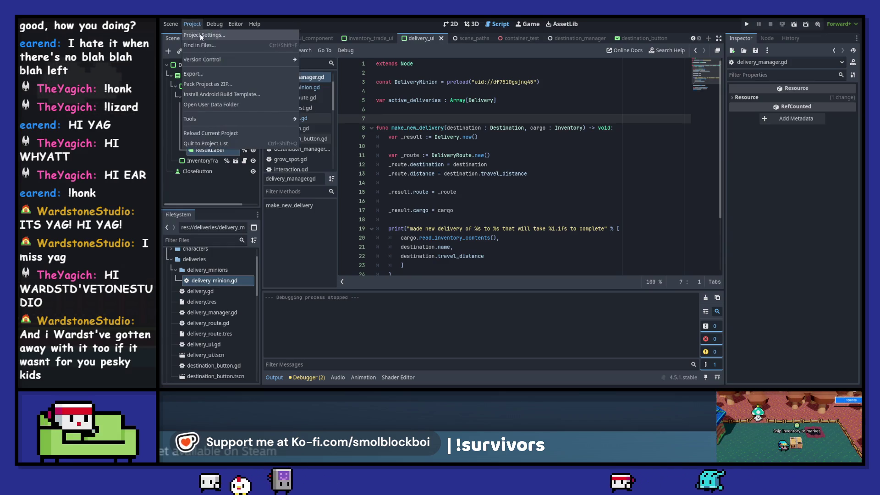
click(199, 35)
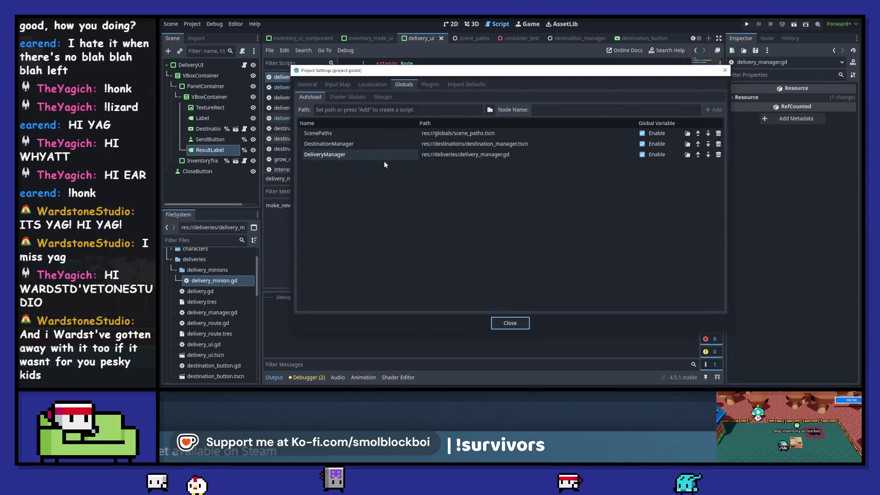
click(511, 324)
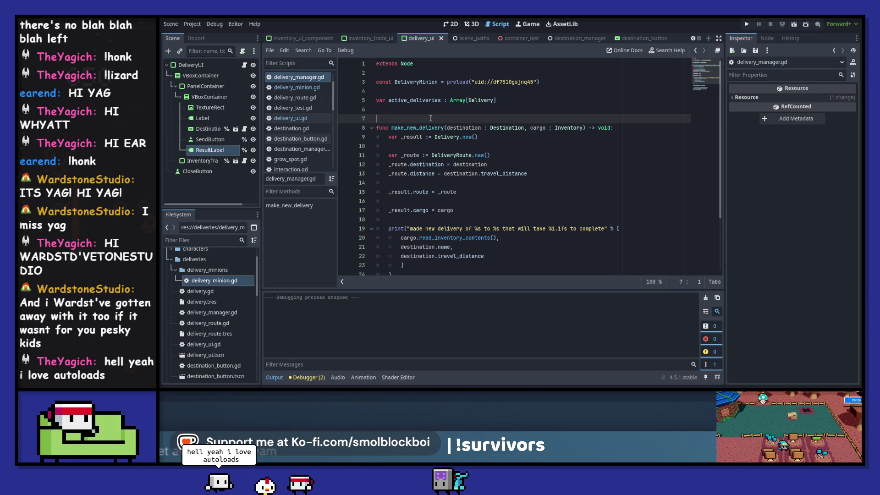
scroll(467, 188, down, 2)
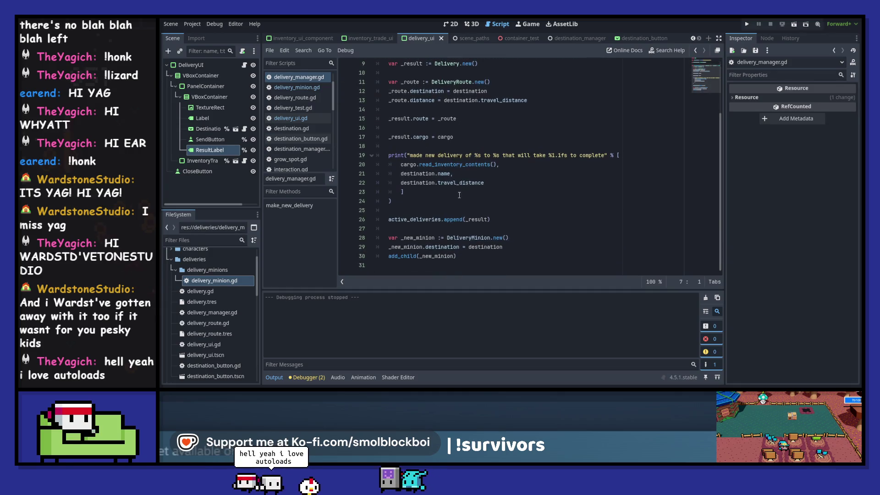
scroll(428, 134, up, 2)
click(433, 146)
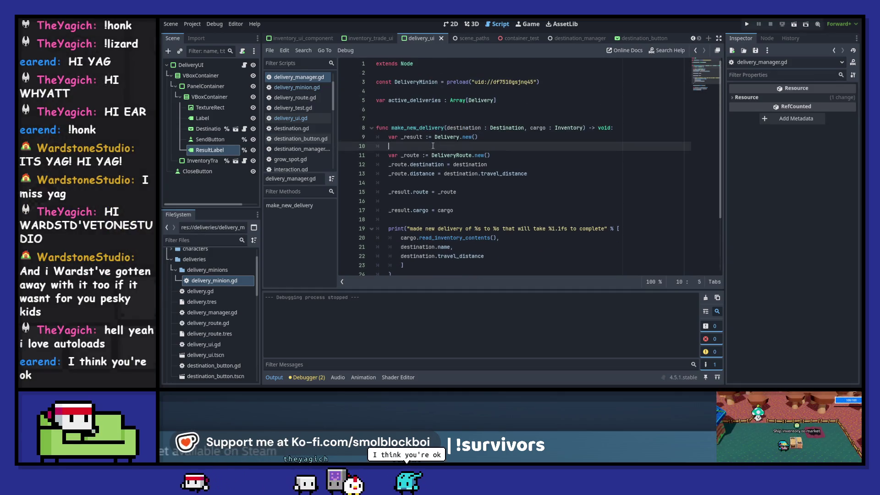
scroll(433, 146, down, 3)
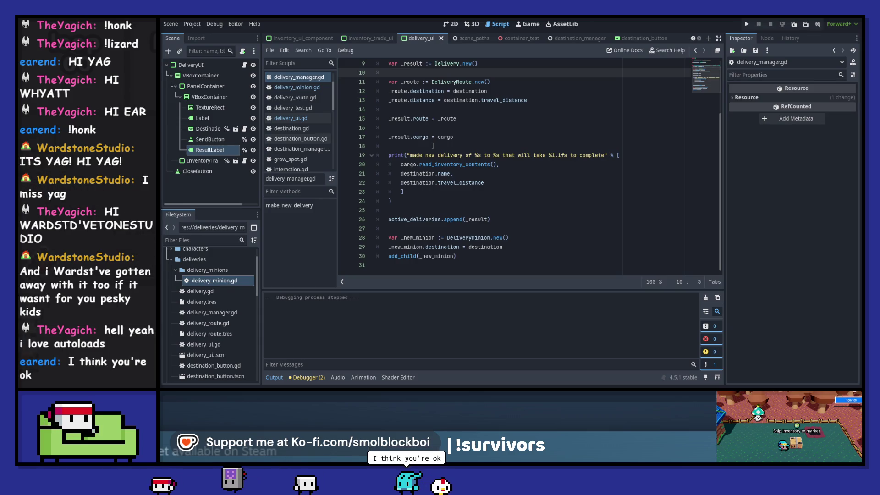
scroll(433, 146, up, 3)
click(420, 99)
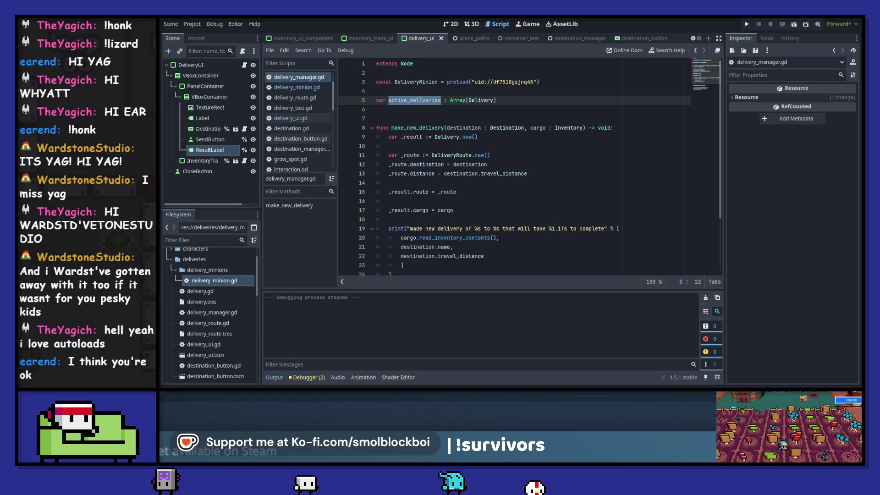
scroll(423, 108, down, 3)
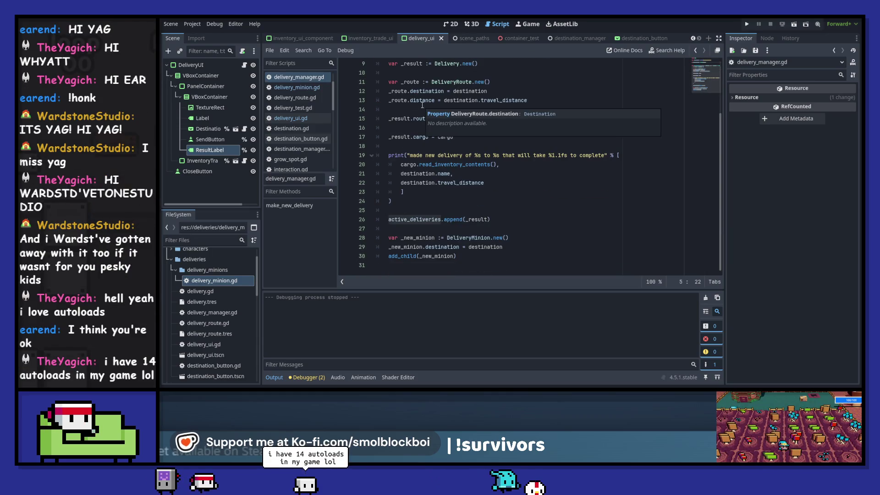
click(449, 209)
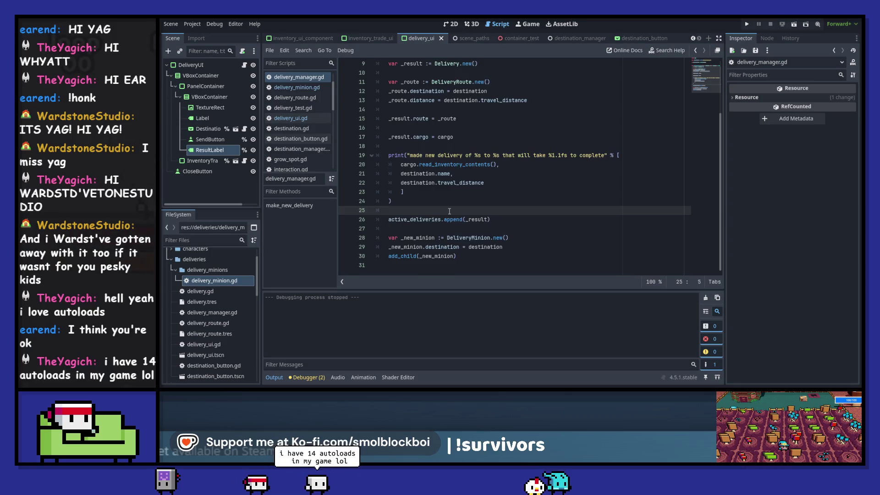
scroll(449, 210, up, 3)
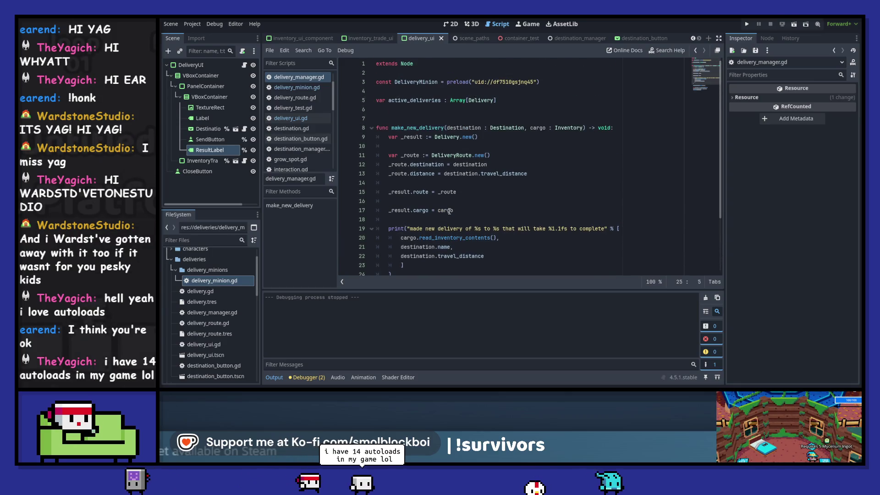
scroll(449, 210, down, 3)
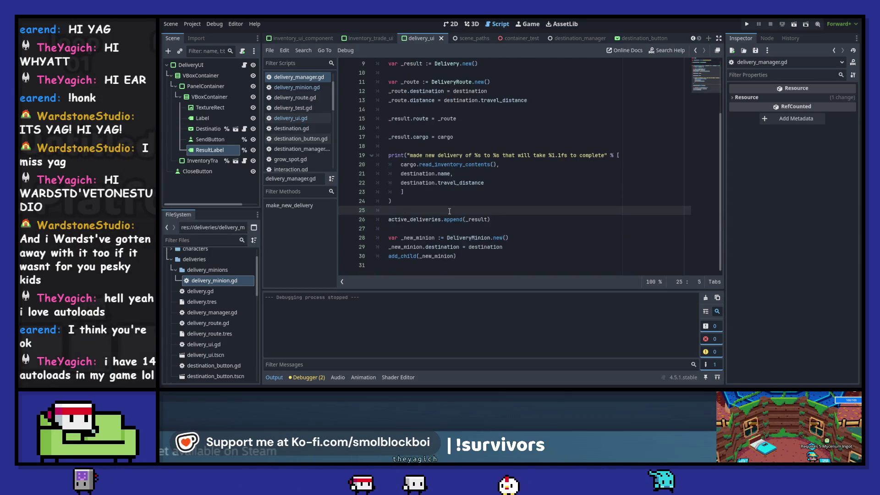
scroll(449, 211, up, 3)
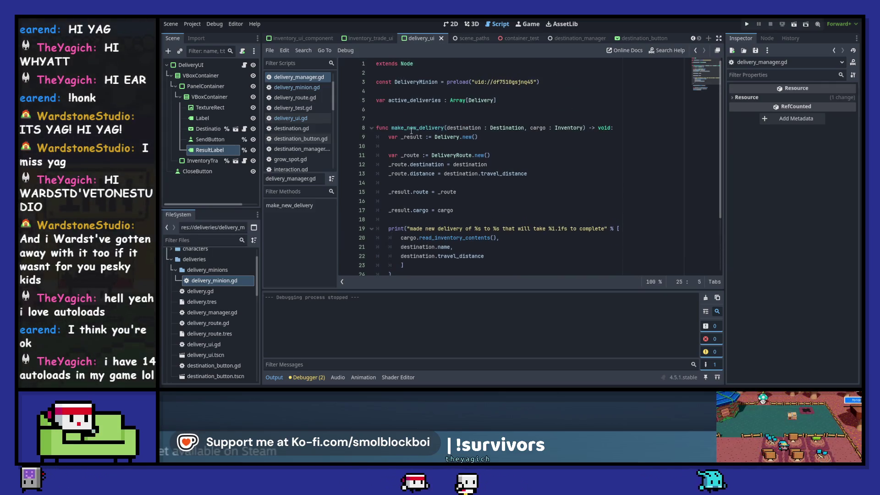
click(460, 128)
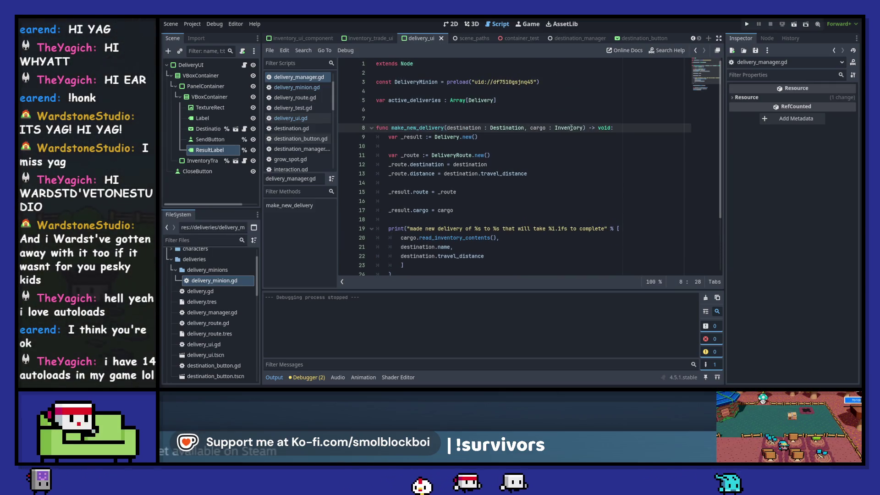
scroll(527, 156, down, 1)
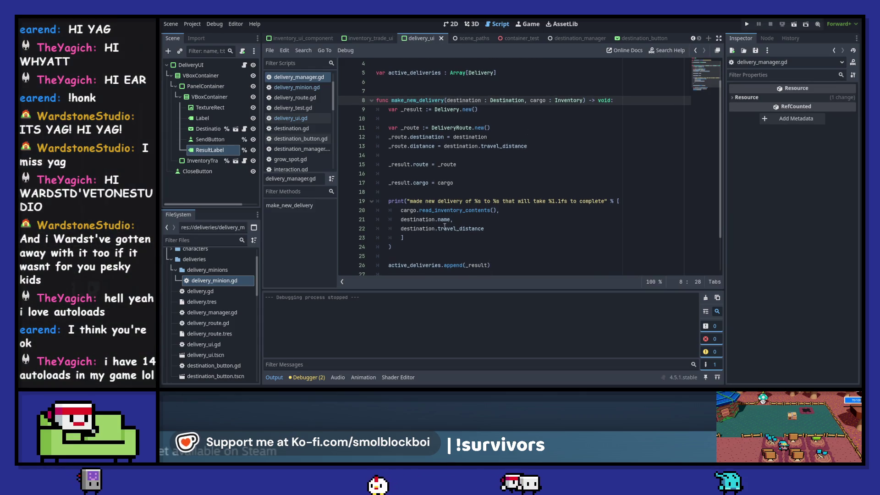
mouse_move(445, 226)
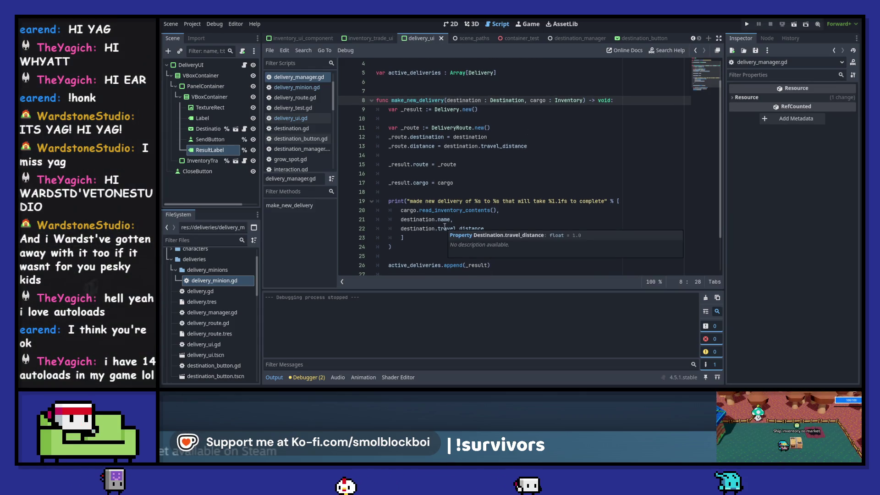
double_click(448, 164)
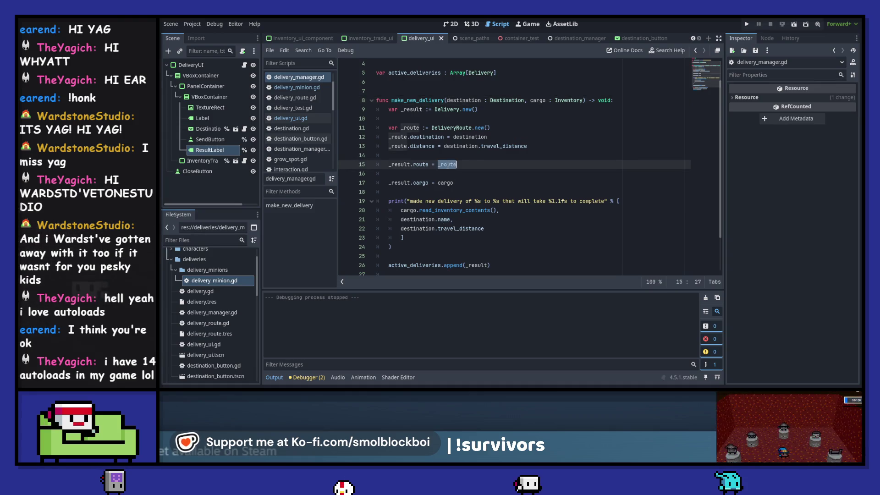
double_click(427, 137)
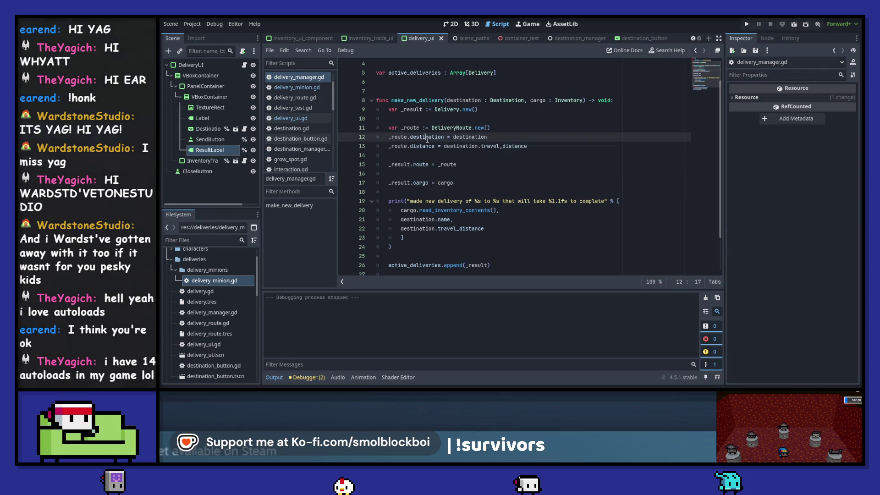
mouse_move(428, 140)
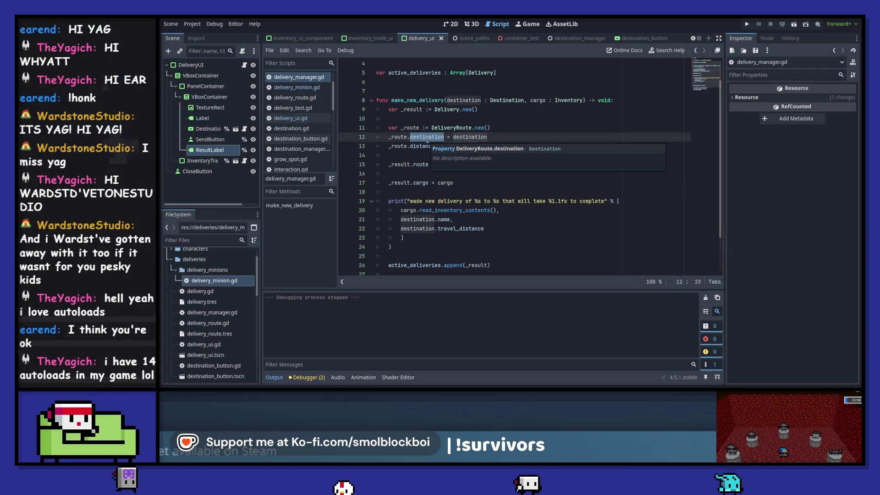
ctrl+click(427, 137)
mouse_move(424, 147)
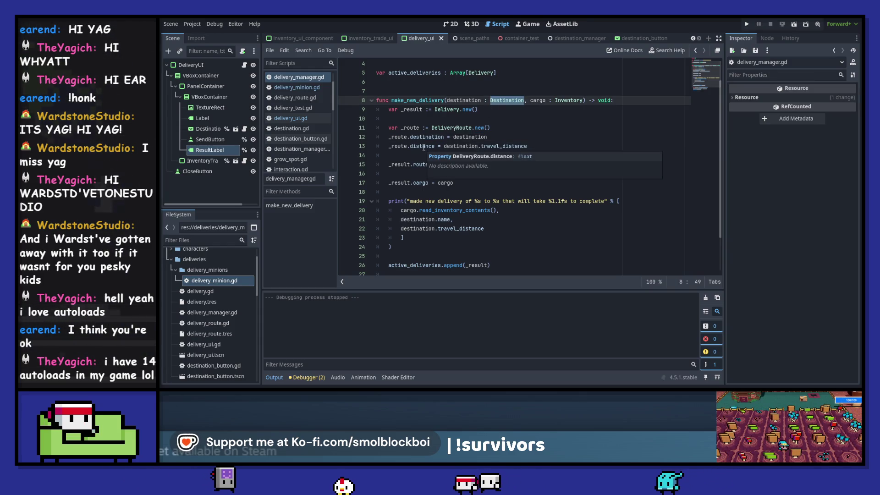
double_click(424, 146)
mouse_move(480, 146)
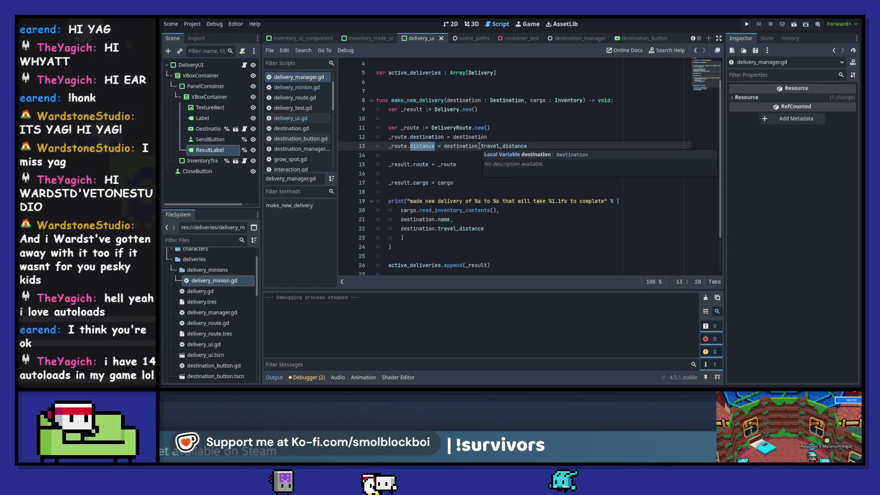
double_click(568, 100)
scroll(507, 179, down, 1)
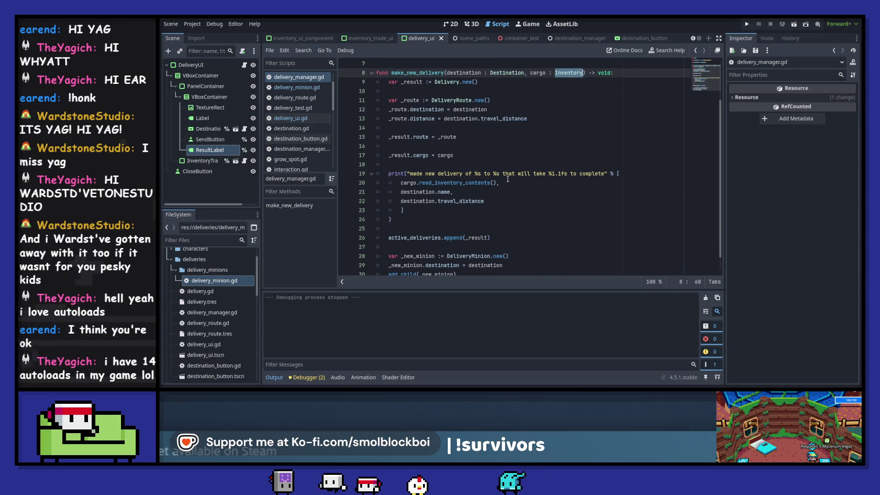
scroll(508, 179, down, 1)
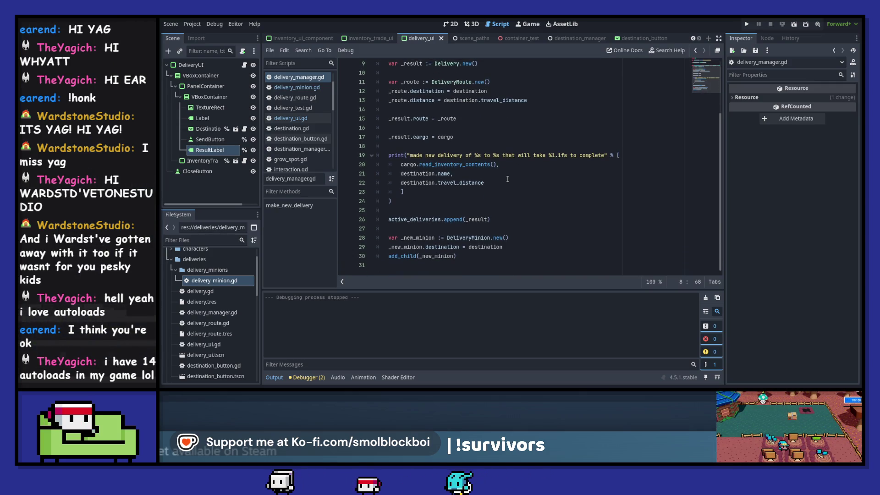
double_click(414, 219)
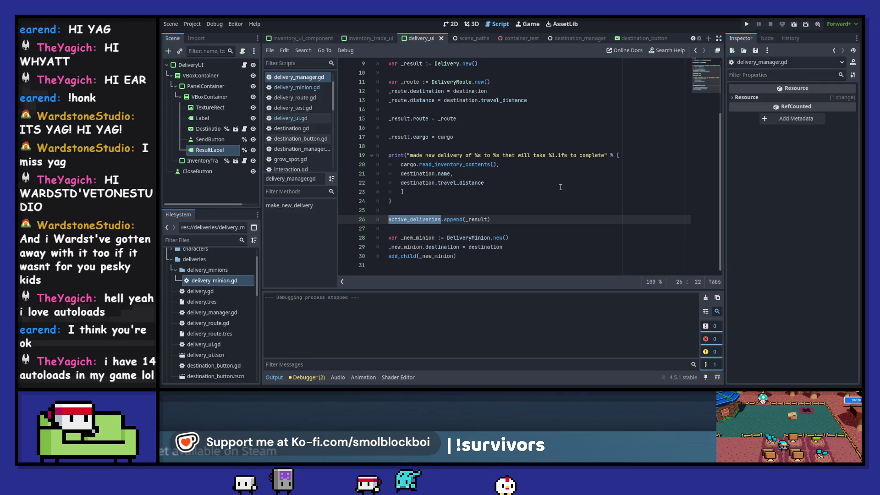
key(shift+F3)
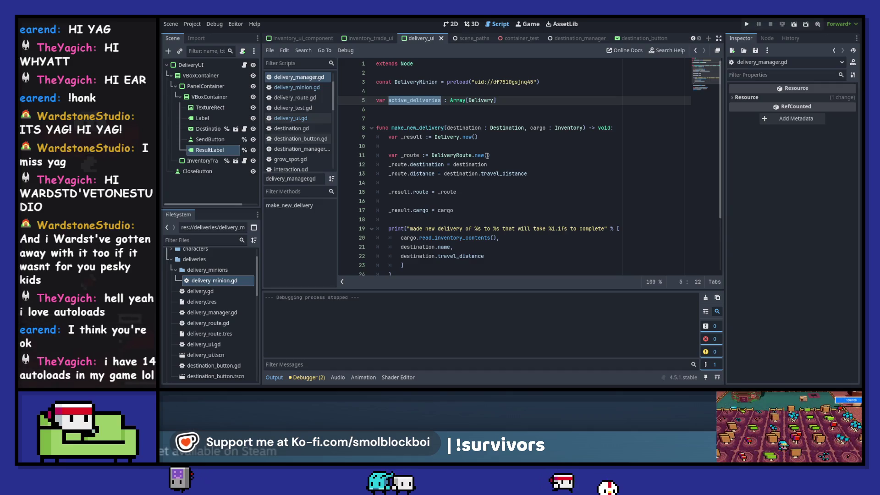
scroll(485, 162, down, 3)
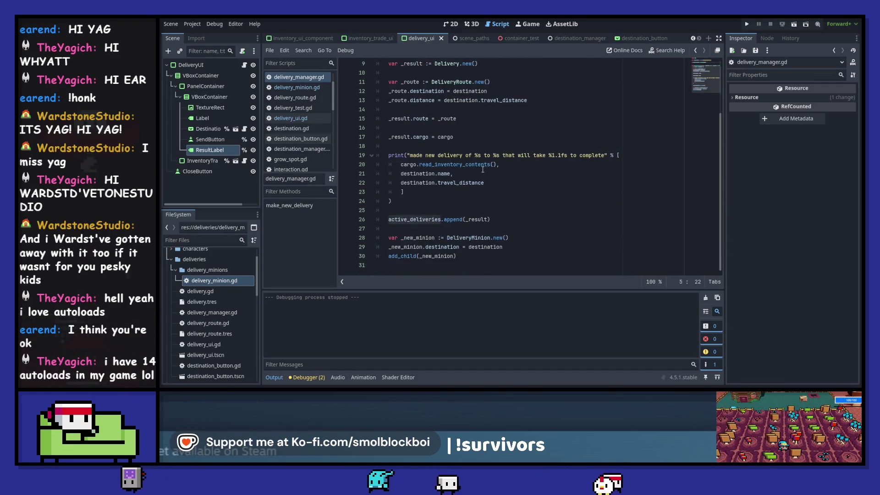
click(468, 237)
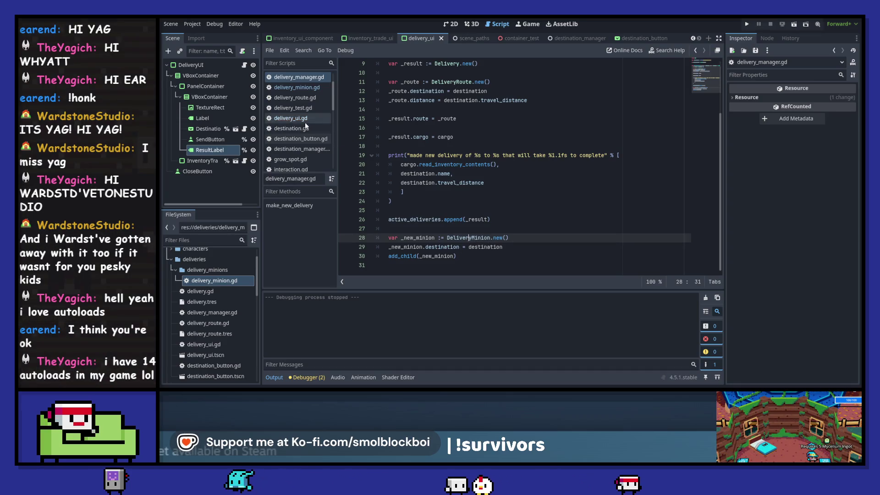
scroll(313, 139, down, 5)
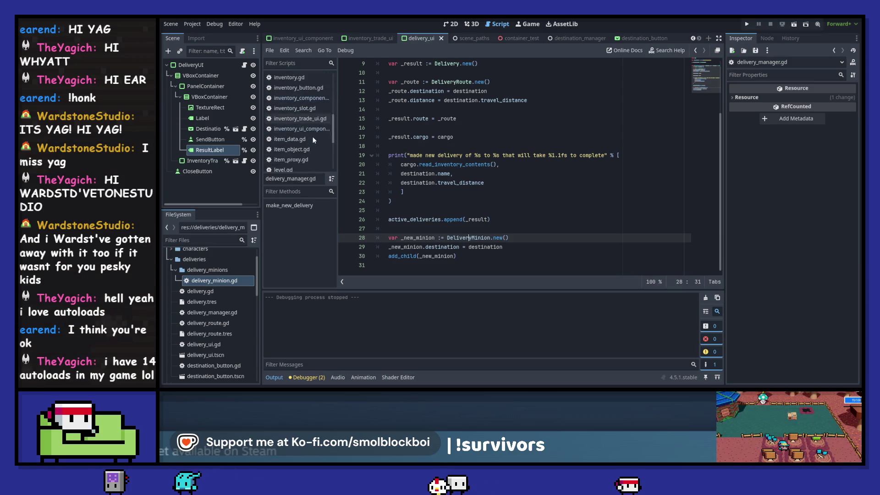
scroll(314, 139, up, 5)
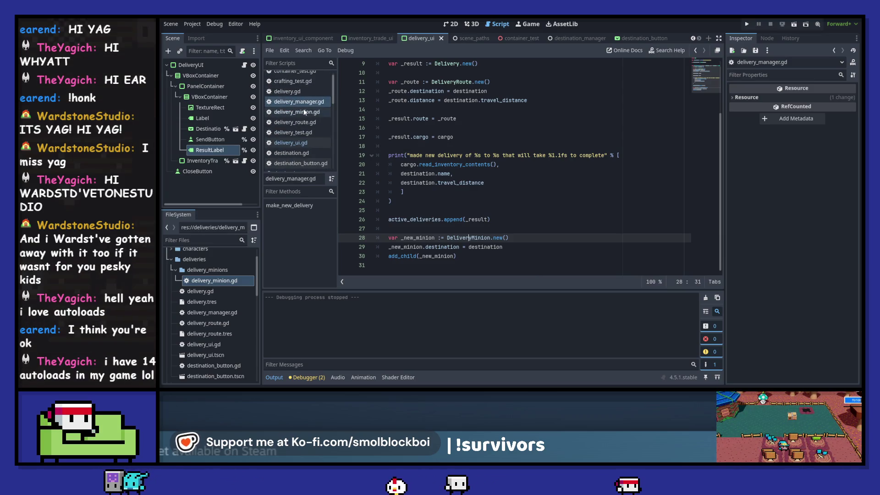
Step: Open delivery_minion.gd and read through its _ready, _process and signal handler functions
click(297, 112)
scroll(500, 159, down, 3)
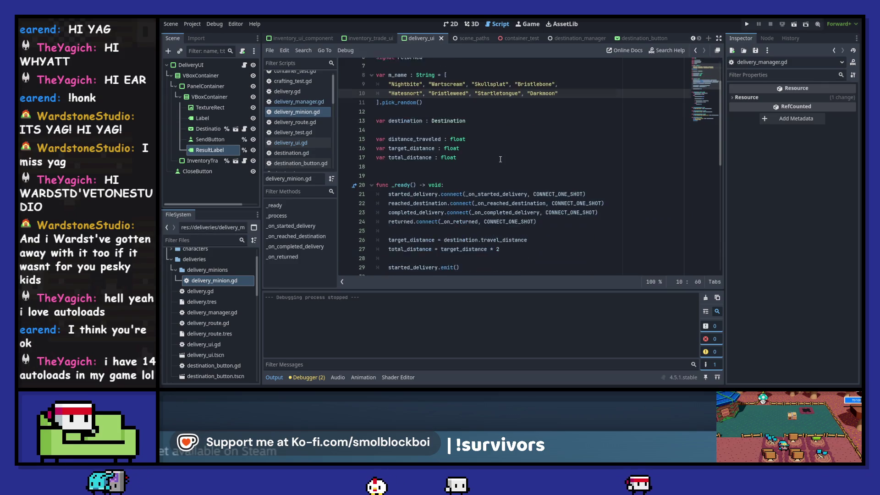
scroll(500, 159, up, 3)
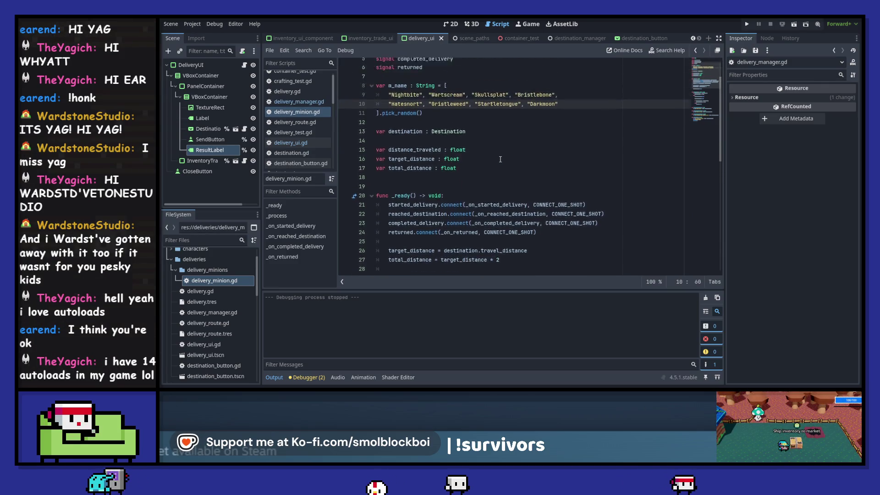
scroll(476, 136, down, 7)
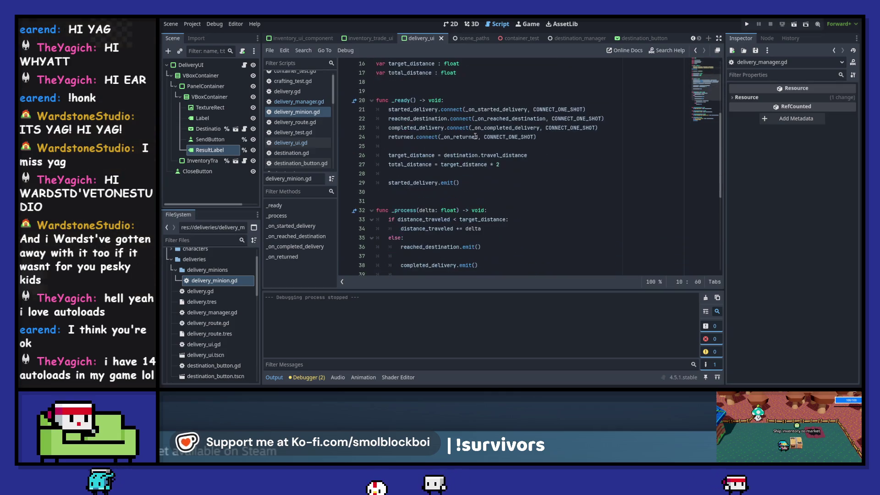
scroll(475, 137, up, 3)
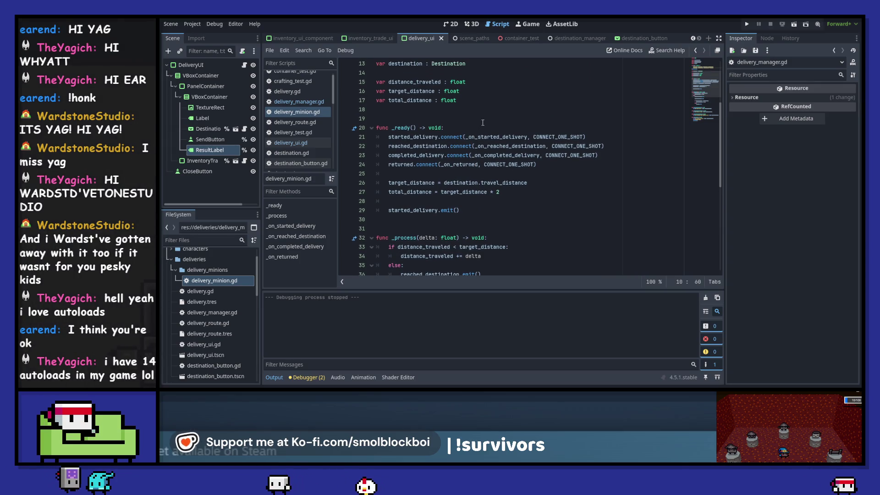
scroll(482, 123, up, 2)
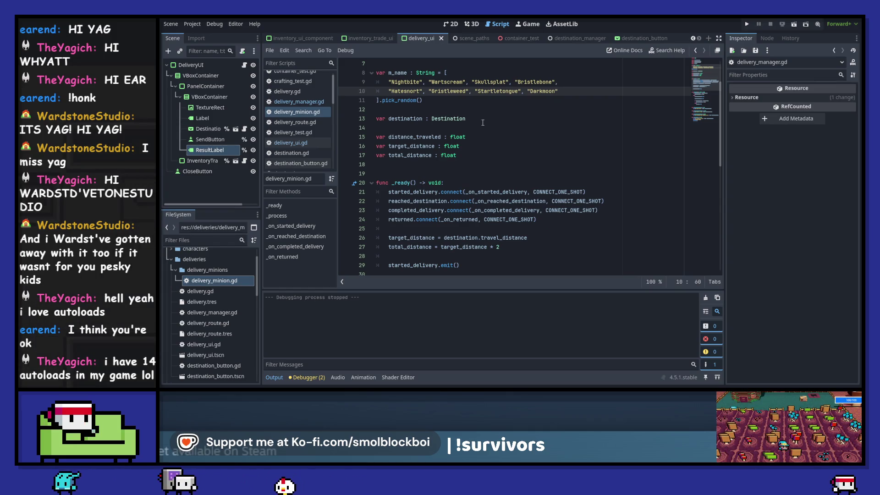
scroll(483, 123, down, 3)
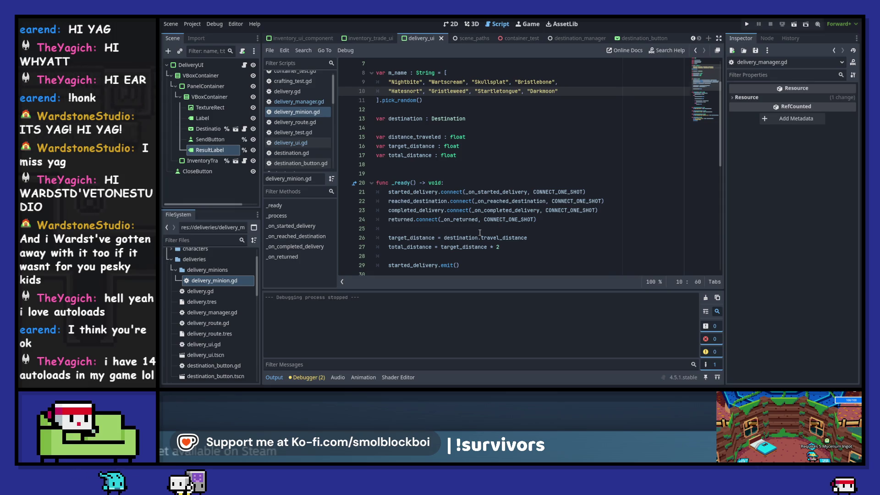
scroll(480, 232, down, 2)
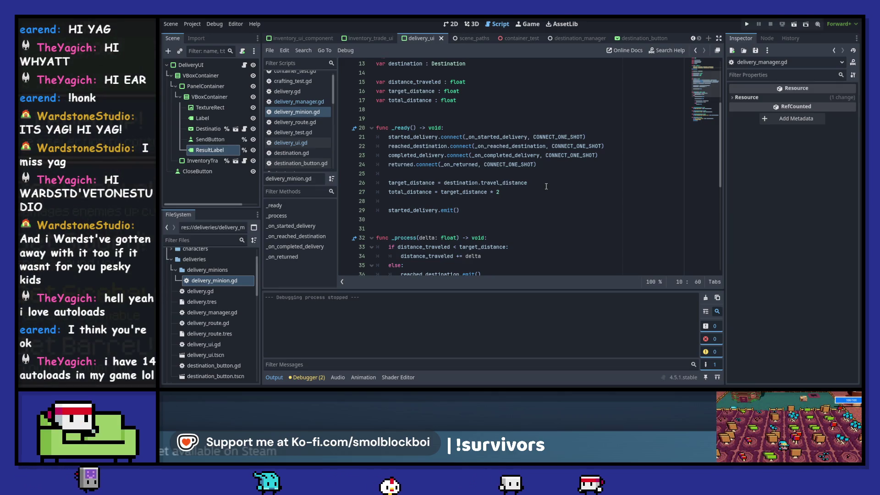
scroll(522, 180, down, 1)
scroll(507, 184, down, 6)
scroll(506, 184, down, 1)
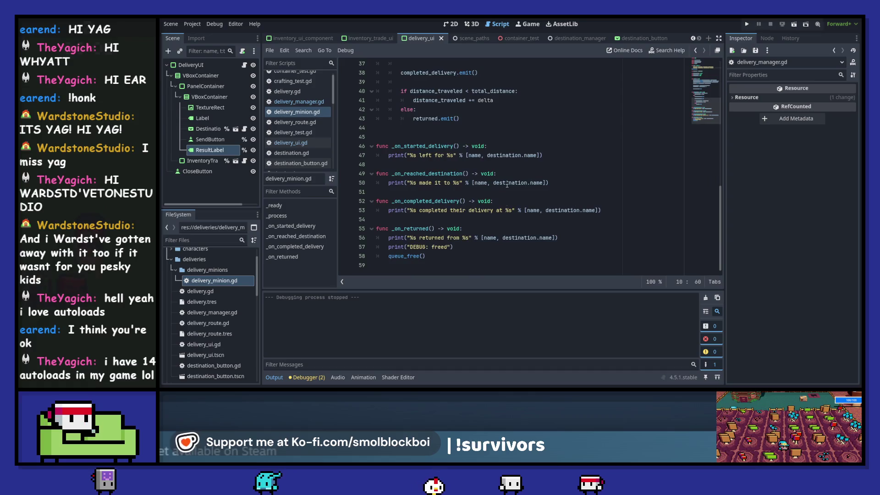
Step: Run the game to test the delivery code
click(467, 247)
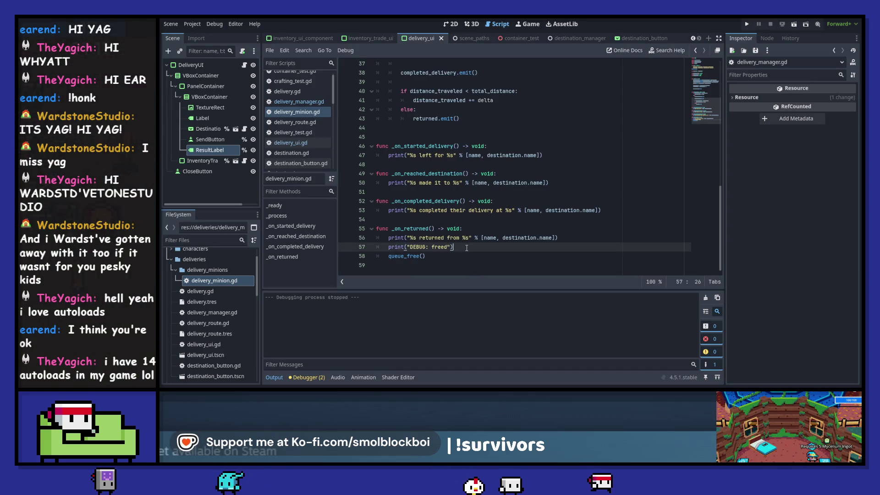
scroll(466, 247, up, 2)
mouse_move(490, 211)
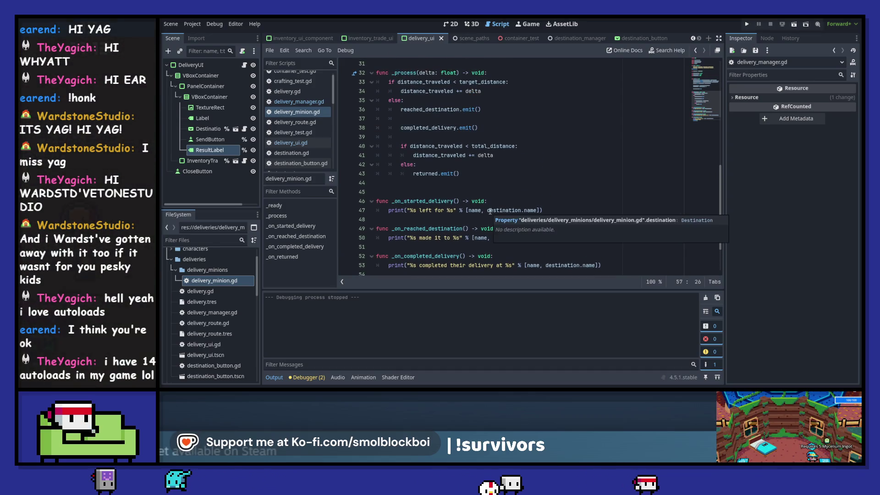
click(744, 23)
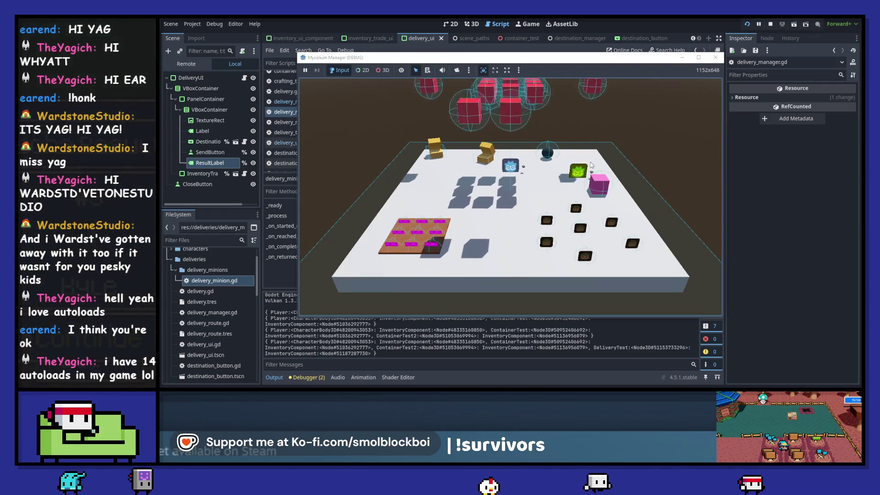
Step: In the running game, collect mushrooms and send Mushroom x2 to Cramped Cavern Town
key(s)
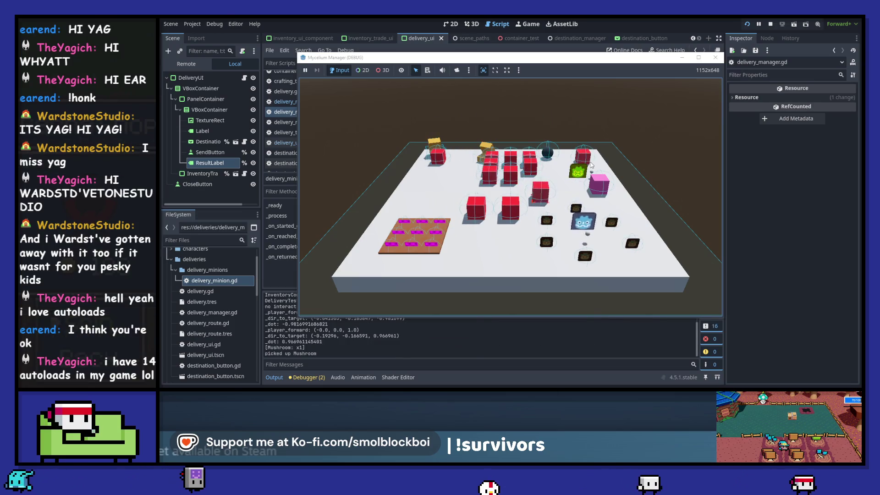
key(w)
key(e)
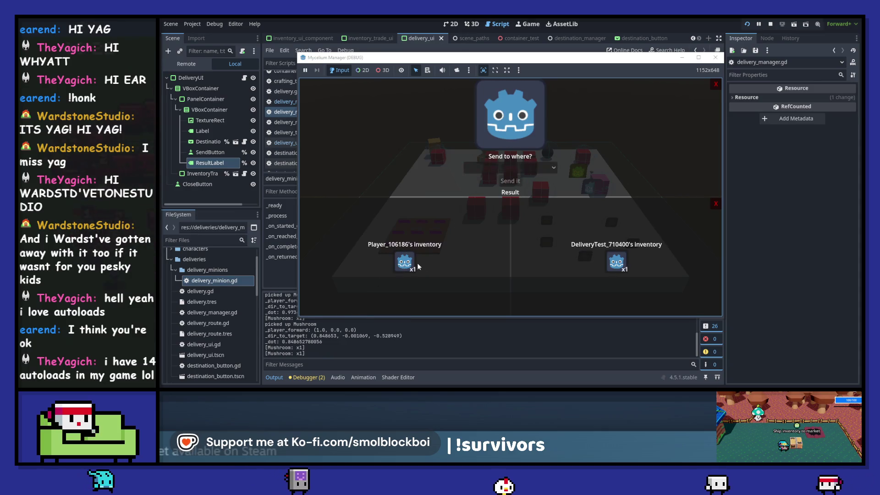
click(403, 265)
click(534, 169)
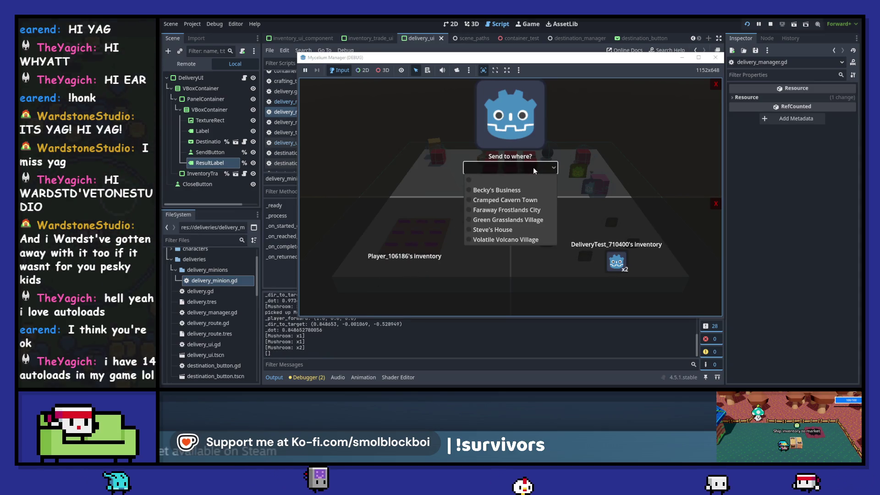
click(518, 199)
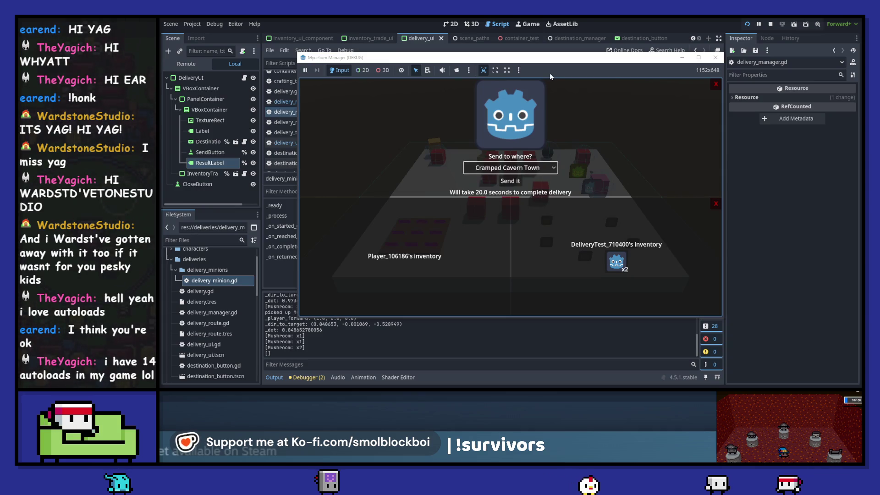
drag(549, 65, 578, 41)
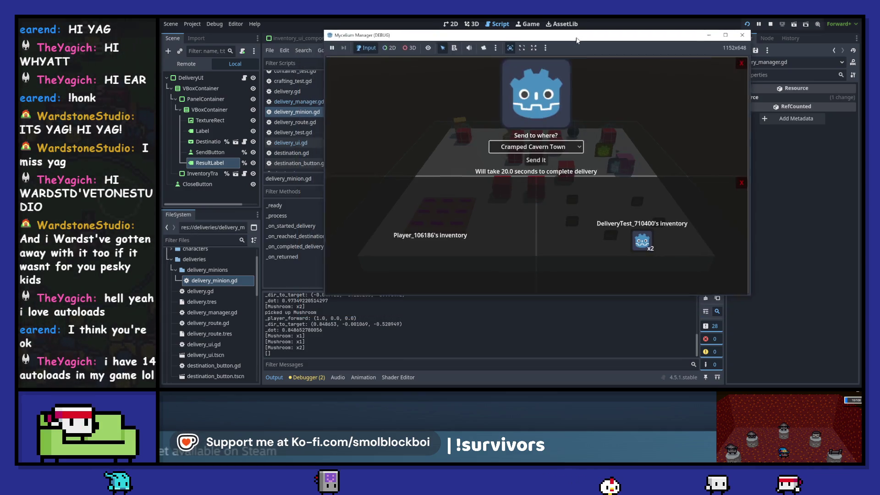
click(544, 158)
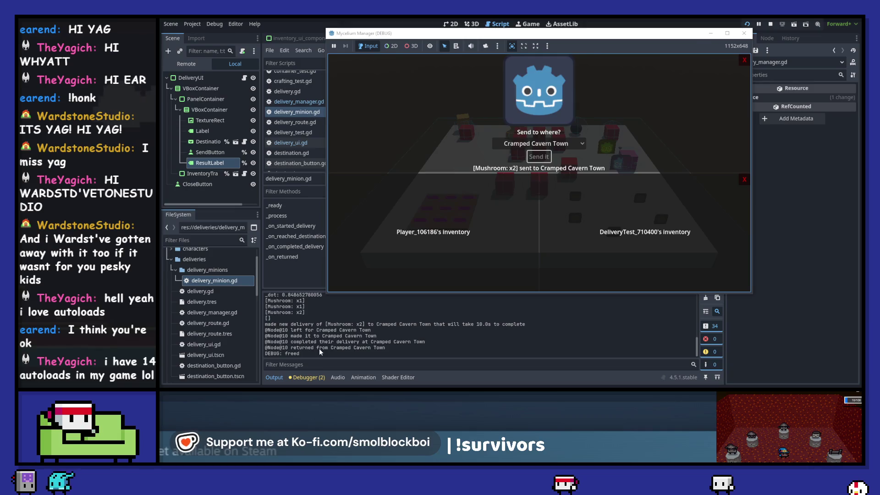
click(319, 348)
Step: Bring the Mycelium Manager (DEBUG) game window back to the front from the taskbar
mouse_move(477, 336)
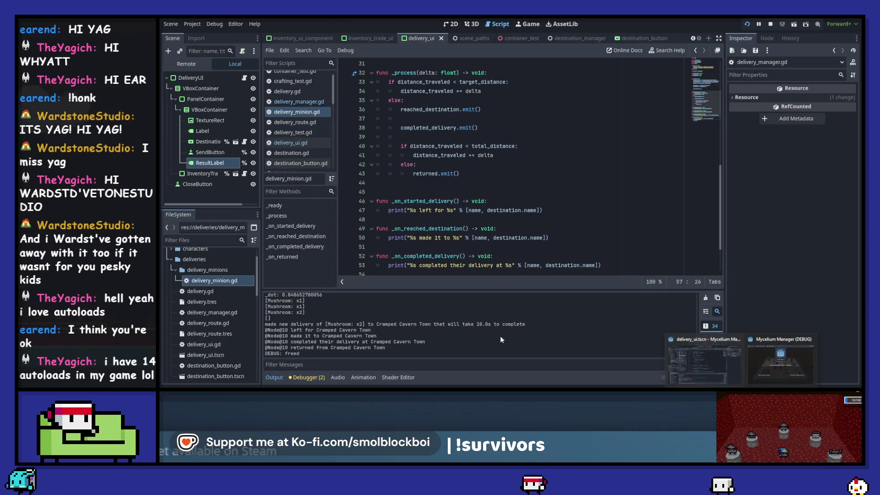
click(780, 359)
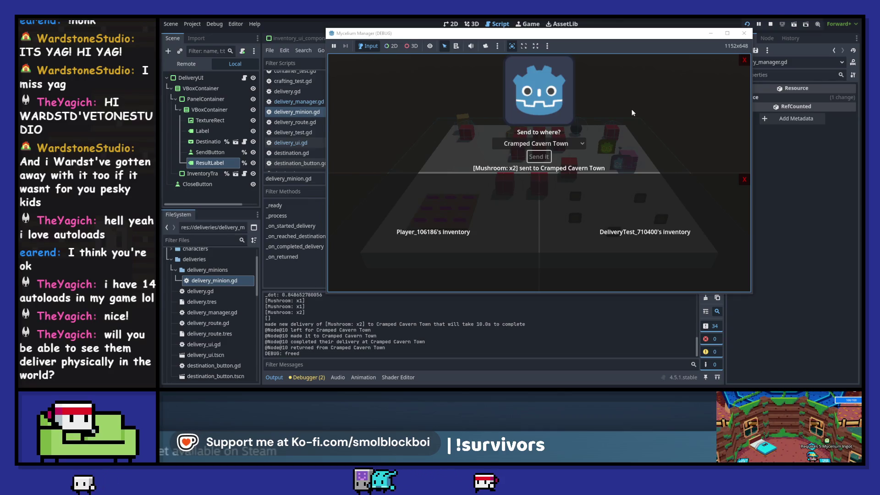
Step: Retry sending to Cramped Cavern Town, then close and reopen the delivery window
click(562, 144)
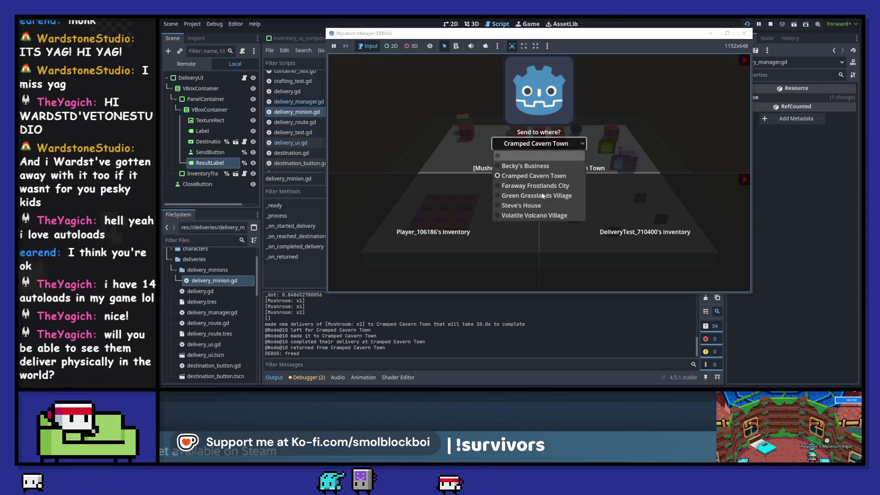
click(534, 176)
click(539, 157)
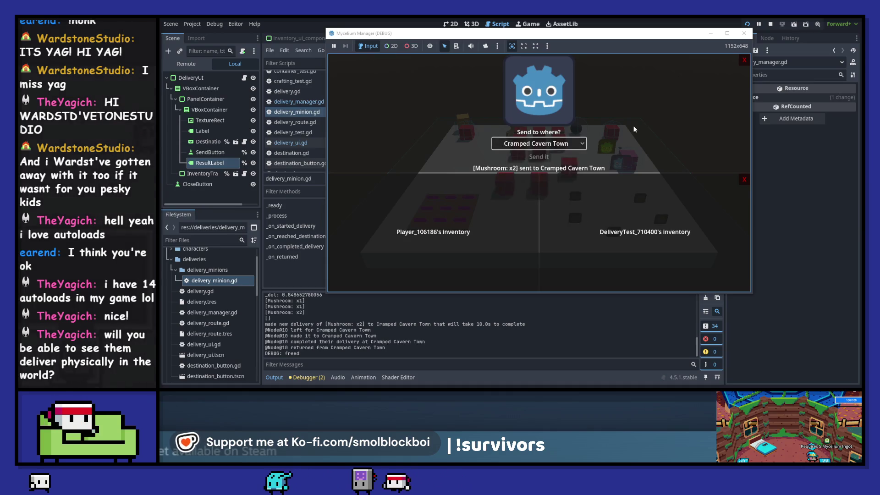
click(744, 62)
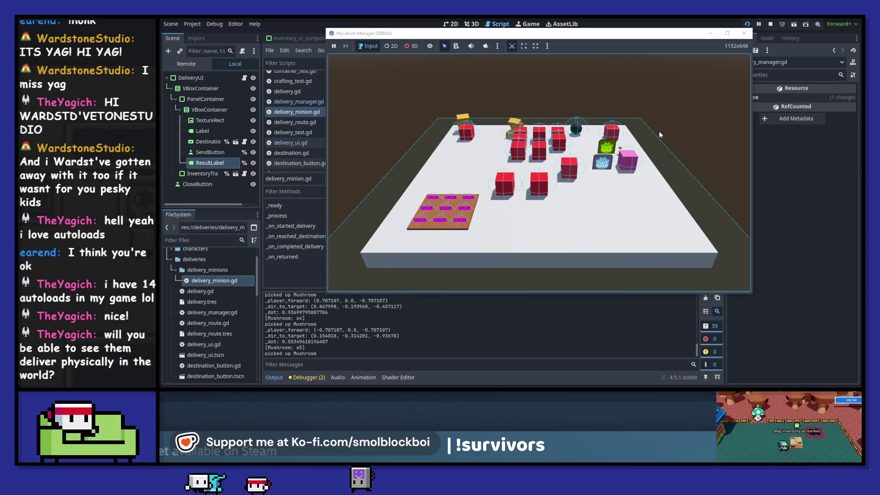
key(e)
Step: Send four mushrooms to Faraway Frostlands City
click(548, 142)
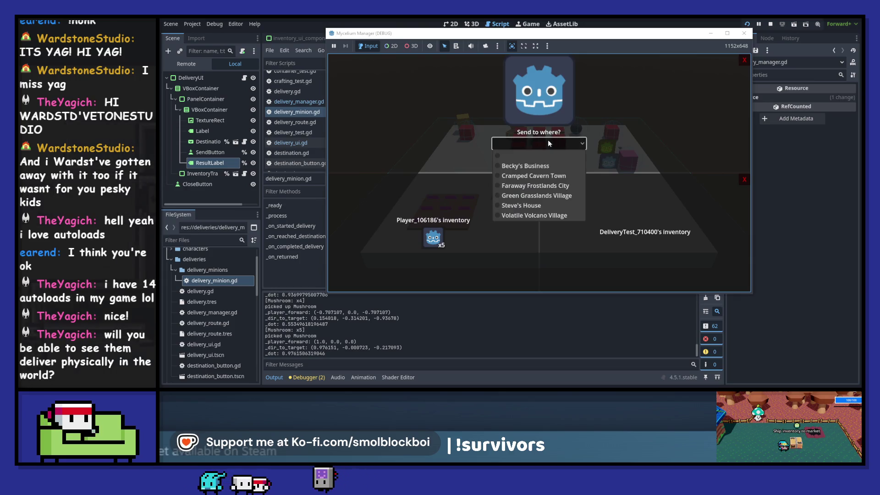
click(431, 239)
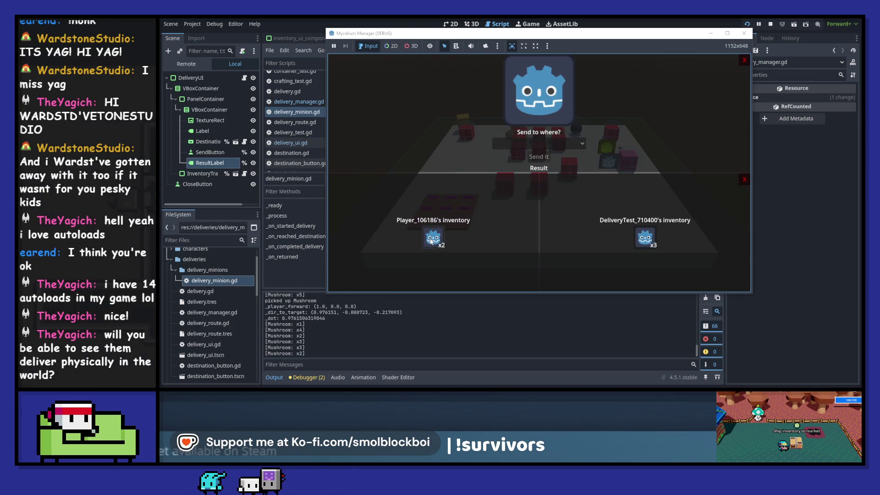
click(430, 238)
click(543, 144)
click(540, 182)
click(544, 157)
Step: Send one mushroom to Becky's Business, then stop the game
click(534, 143)
click(530, 166)
click(433, 237)
click(538, 156)
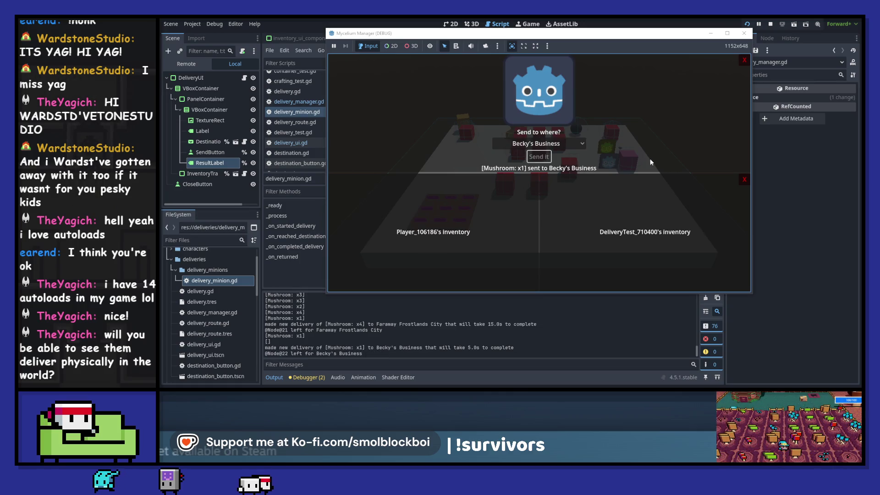
click(524, 340)
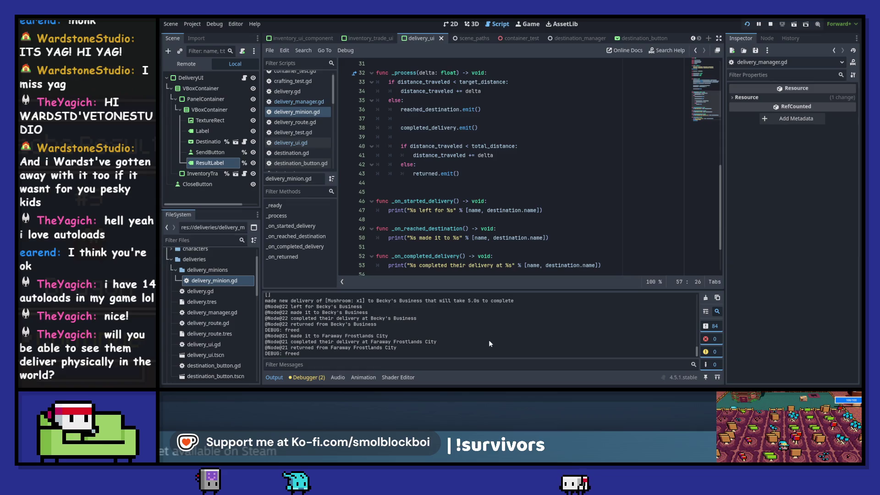
key(F8)
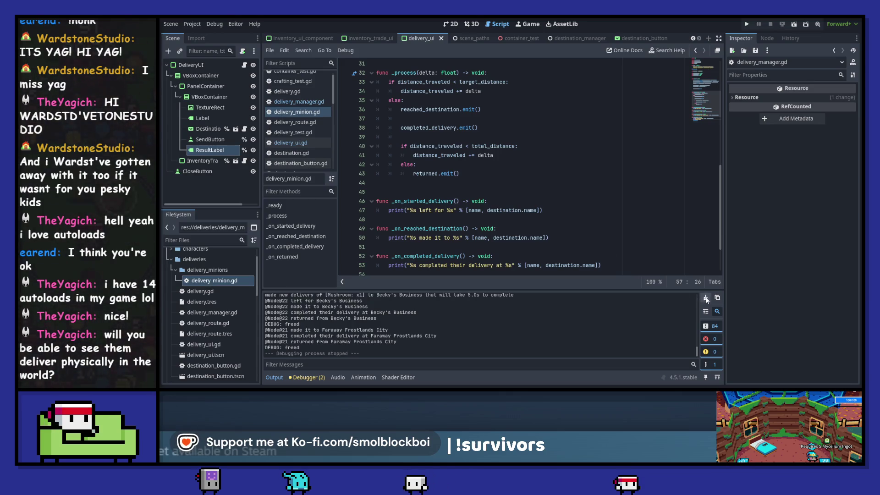
Step: Clear the output log and rename the m_name variable to minion_name, then save
click(706, 298)
scroll(480, 176, up, 7)
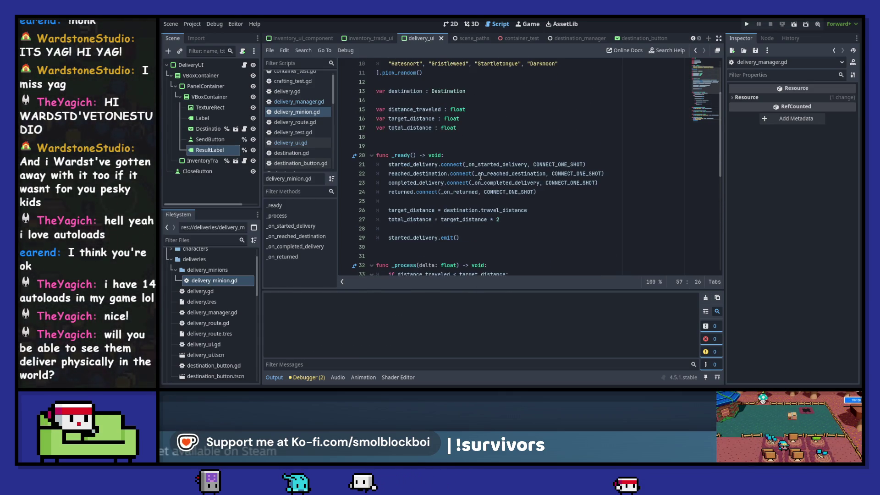
scroll(480, 177, up, 3)
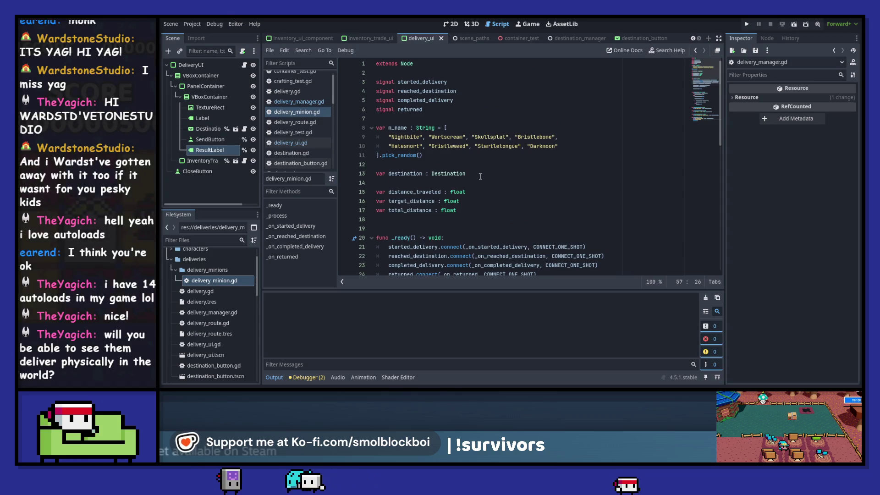
double_click(397, 128)
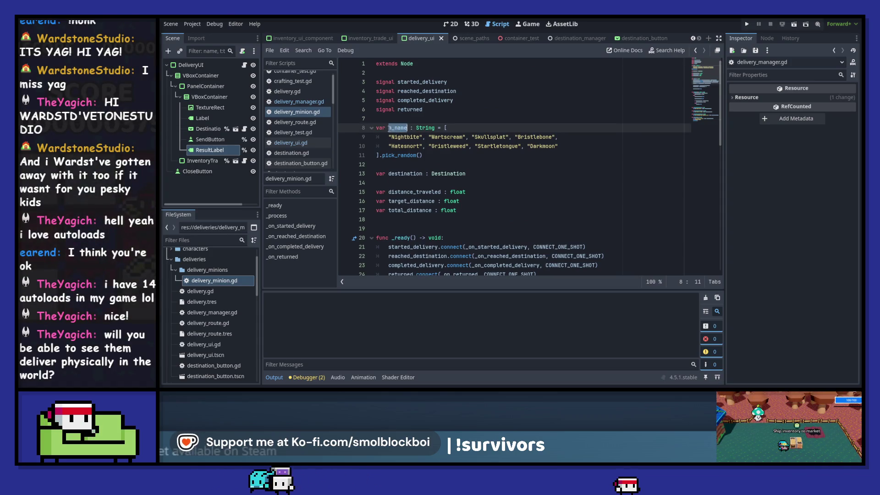
click(391, 128)
double_click(406, 129)
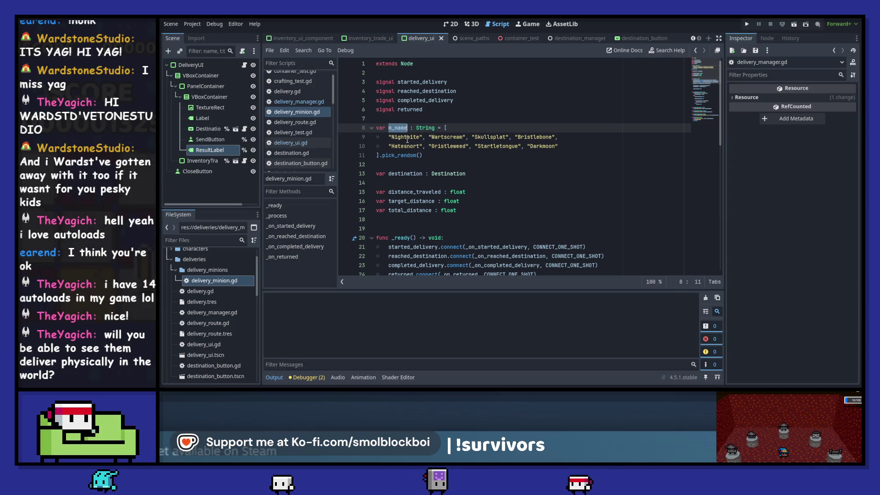
text(minion_name)
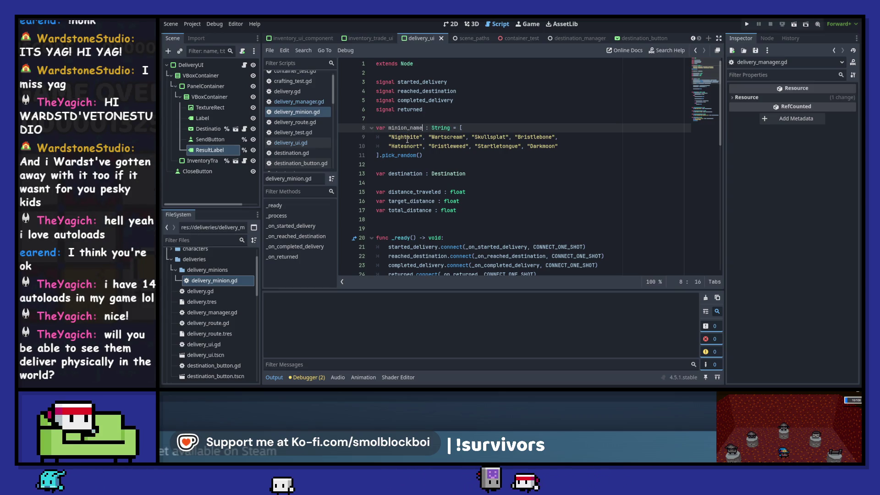
key(Left)
key(Left)
key(Left)
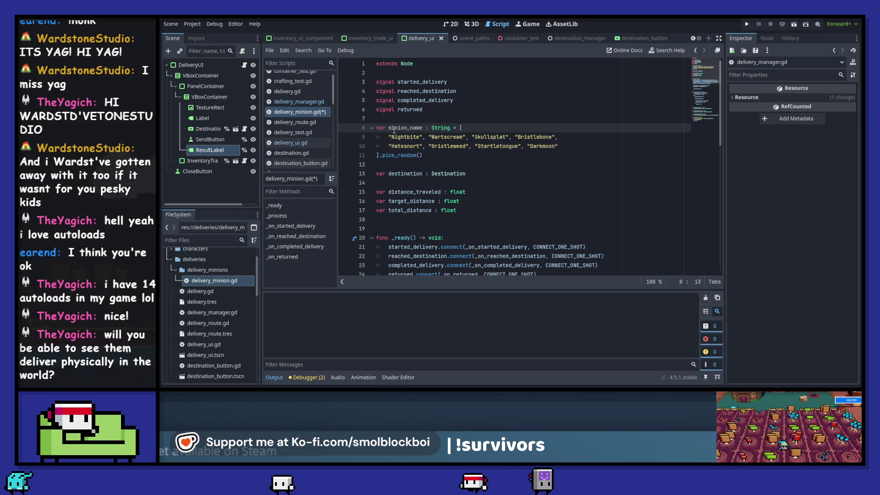
double_click(394, 127)
key(ctrl+c)
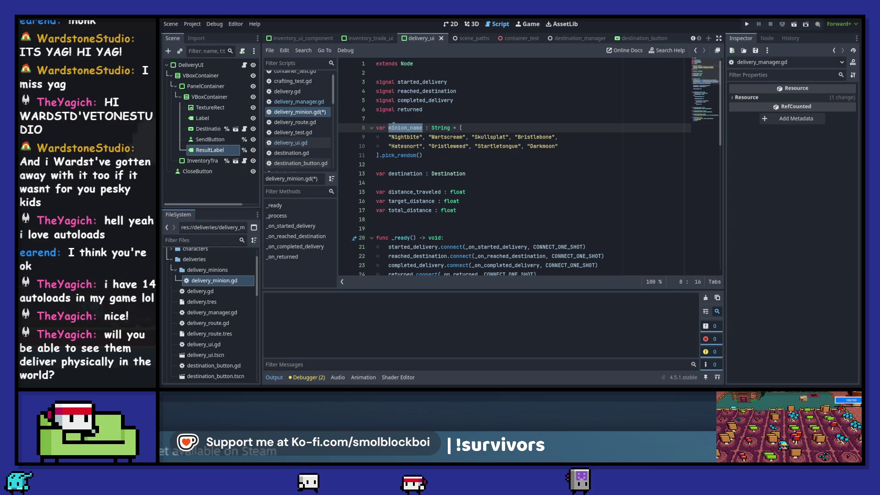
key(ctrl+s)
Step: Replace name with minion_name on lines 47, 50, 53 and 56
scroll(463, 200, down, 4)
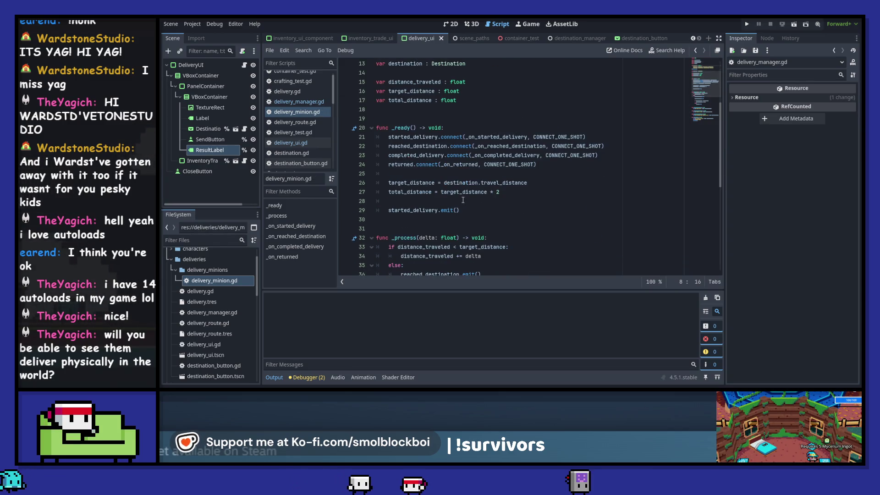
scroll(463, 200, down, 6)
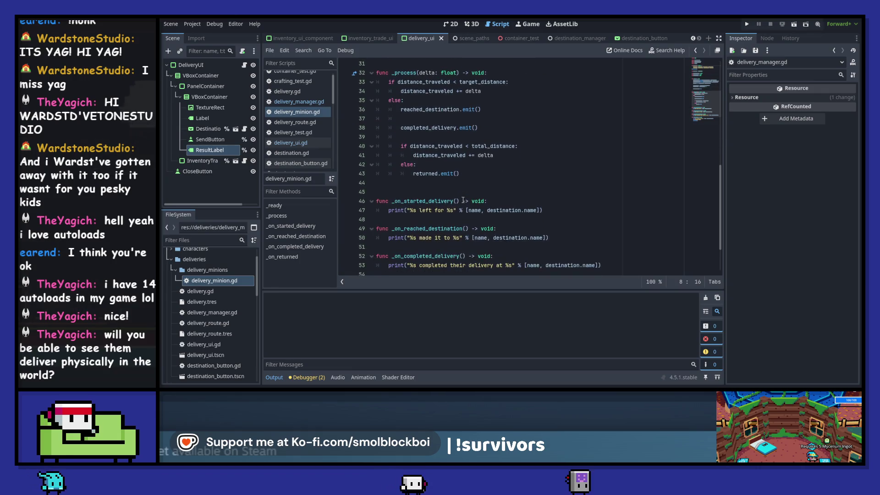
double_click(474, 210)
key(ctrl+v)
key(ctrl+z)
key(ctrl+z)
key(ctrl+z)
key(ctrl+z)
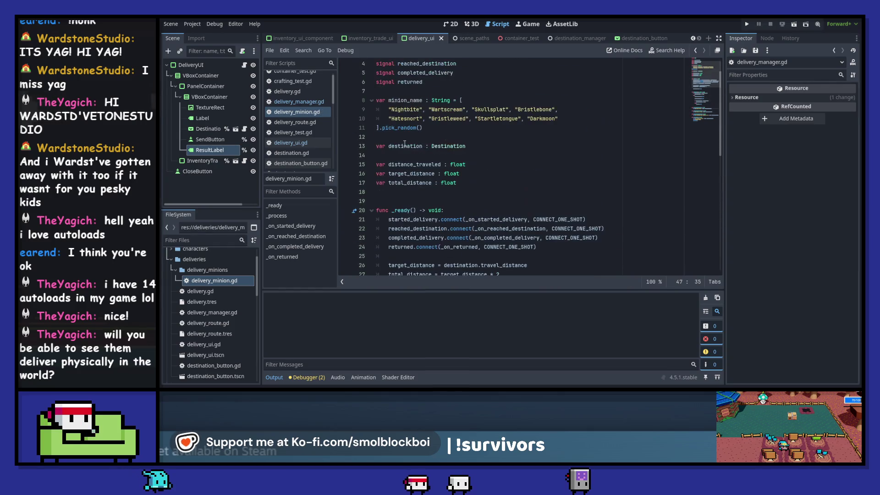
scroll(440, 147, down, 11)
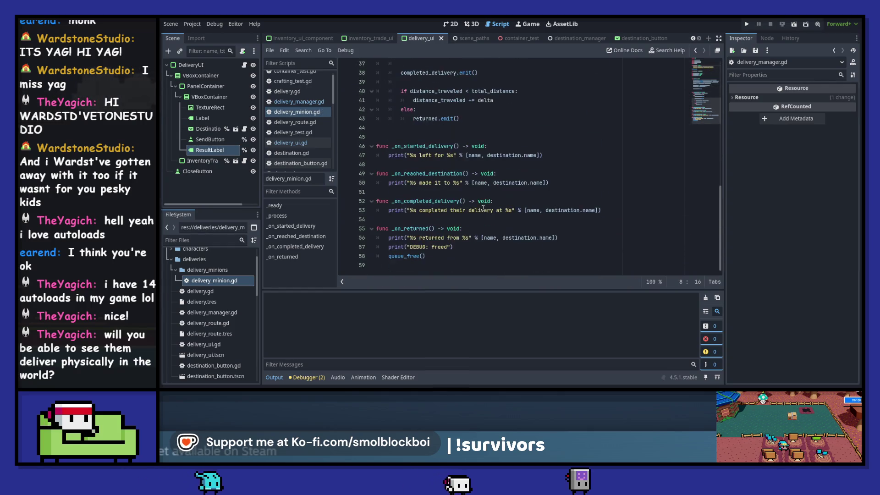
double_click(474, 155)
key(ctrl+v)
double_click(480, 183)
key(ctrl+v)
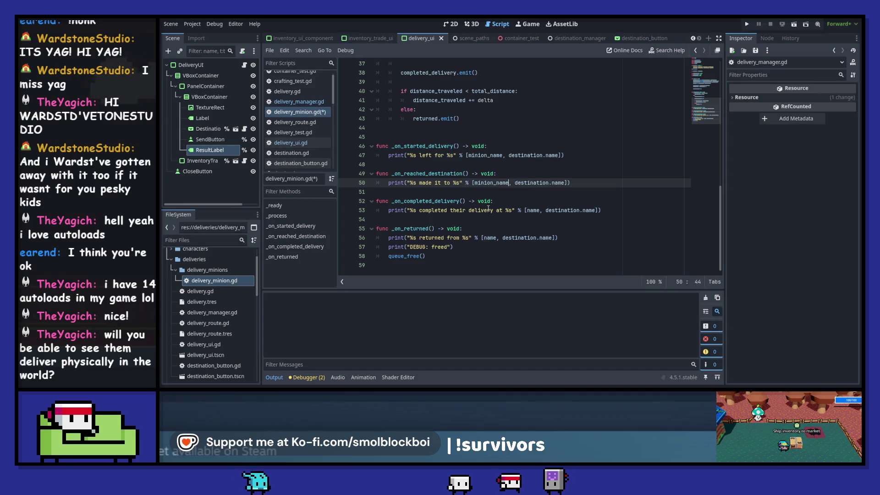
double_click(533, 210)
key(ctrl+v)
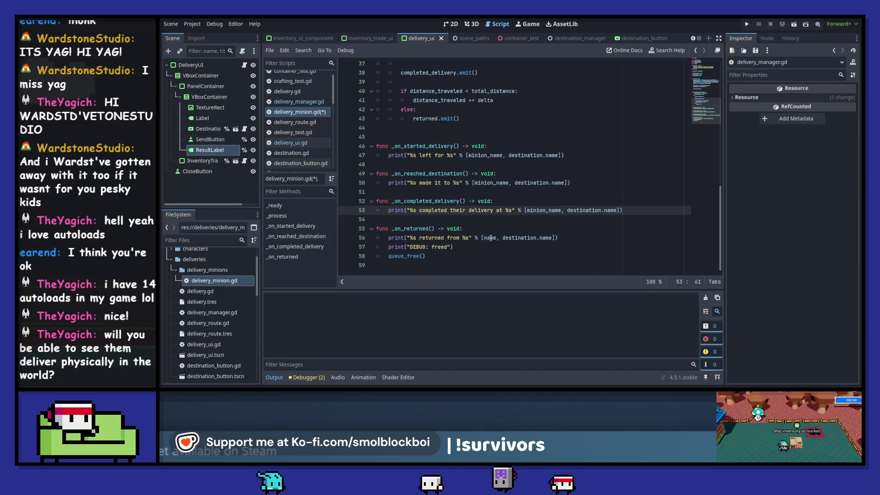
double_click(489, 238)
key(ctrl+v)
Step: Save the script and centre the DeliveryUI scene in the 2D workspace
key(ctrl+s)
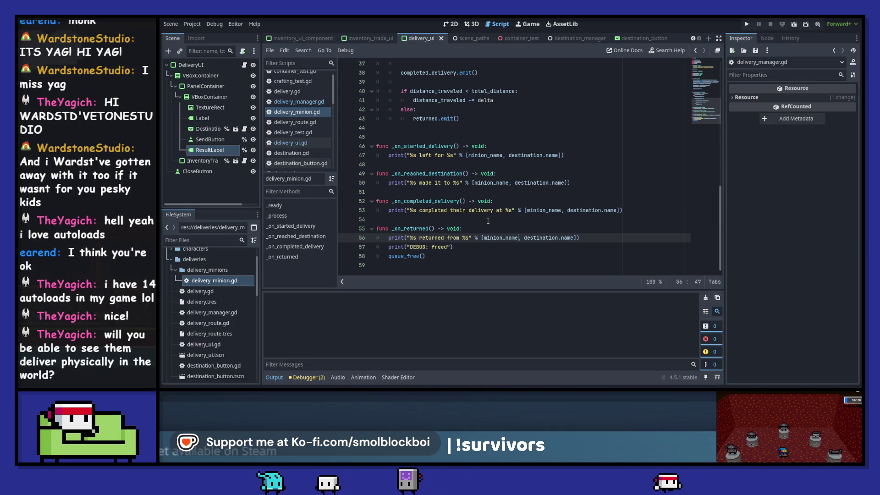
click(454, 24)
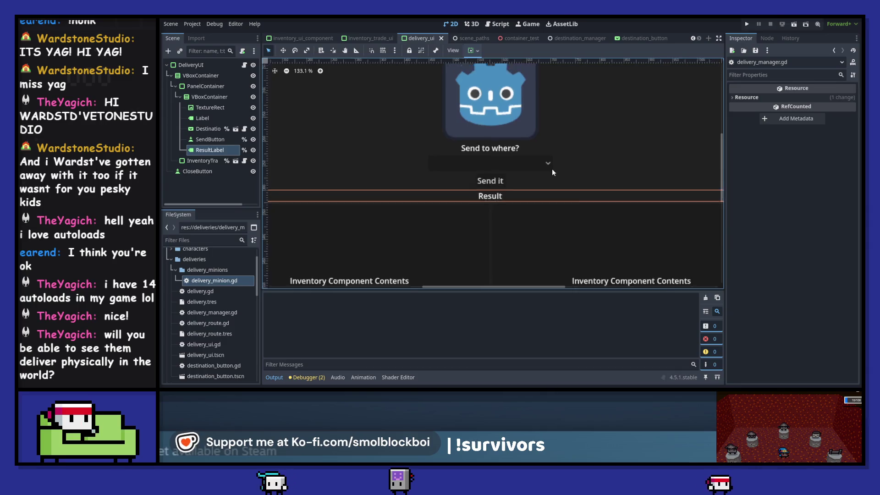
drag(575, 156, 528, 170)
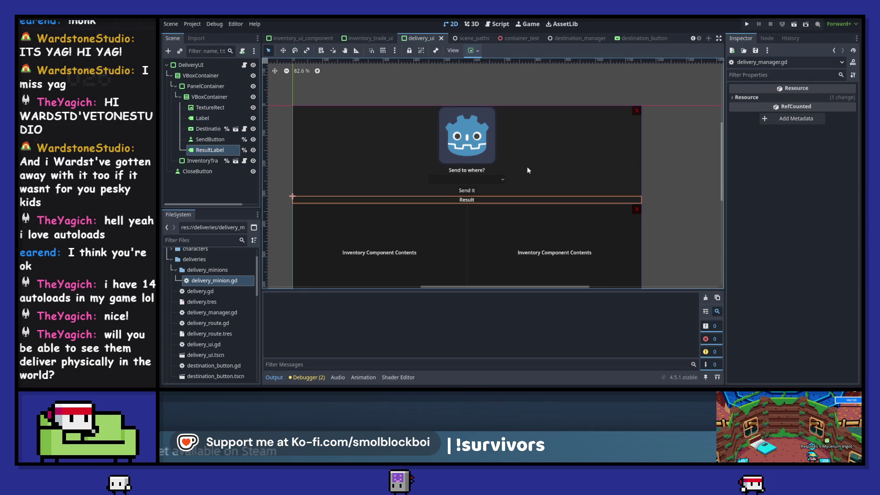
Step: Run the project and walk the player with WASD to collect five mushrooms
key(F5)
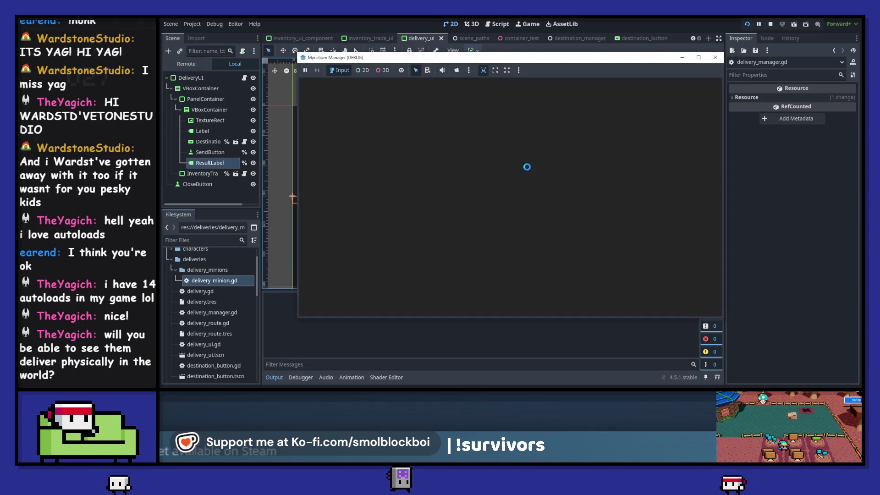
key(d)
key(s)
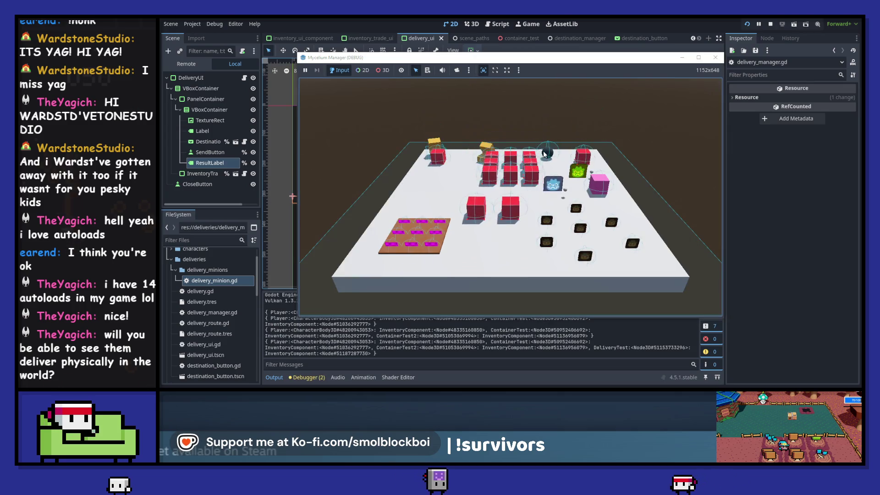
key(a)
key(w)
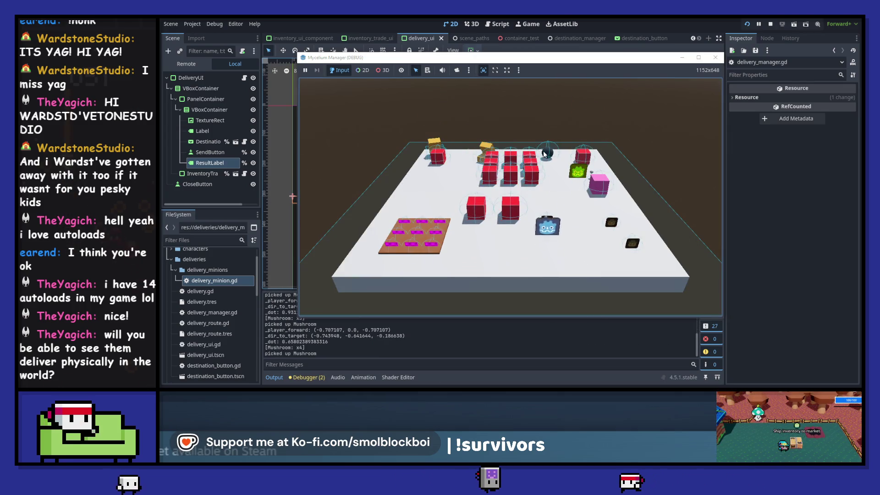
key(d)
key(d)
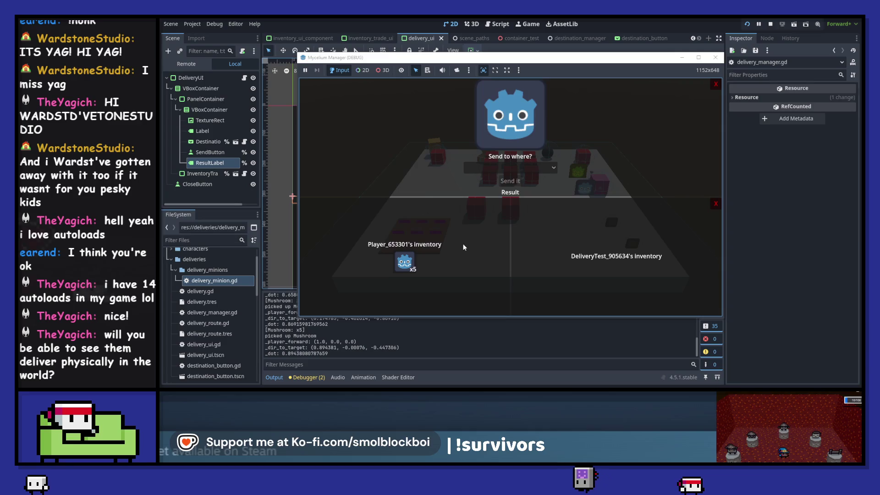
Step: Move three Mushrooms to DeliveryTest, pick Becky's Business (10.0 s), then close the game
click(404, 262)
click(410, 270)
click(409, 269)
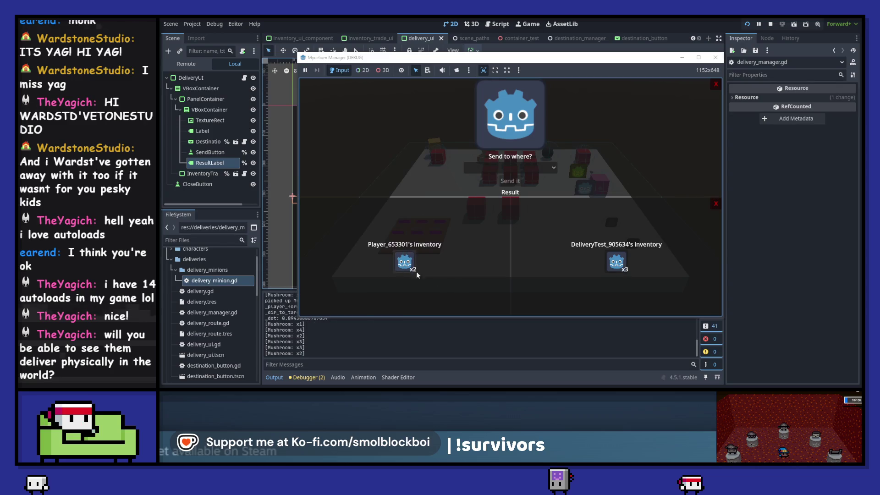
click(528, 166)
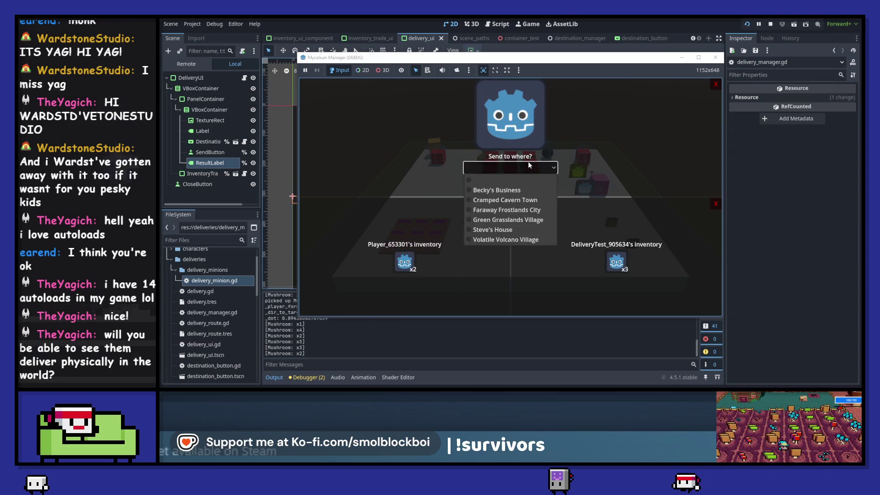
click(521, 190)
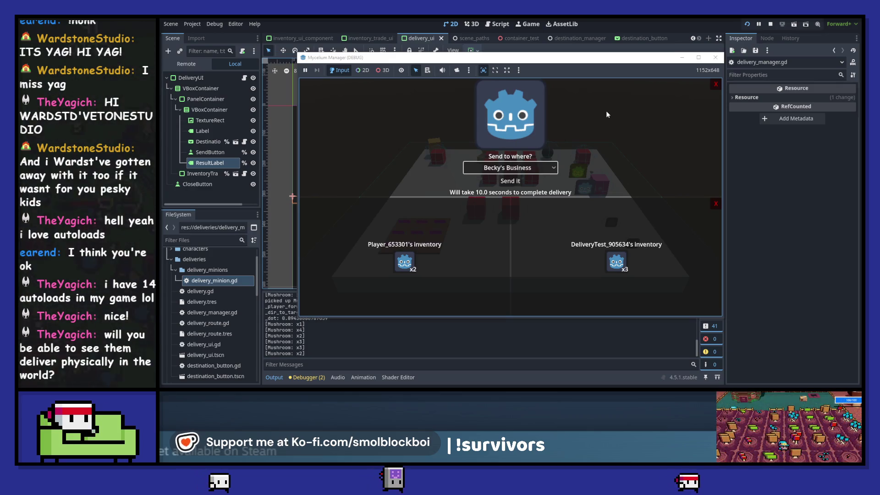
click(539, 167)
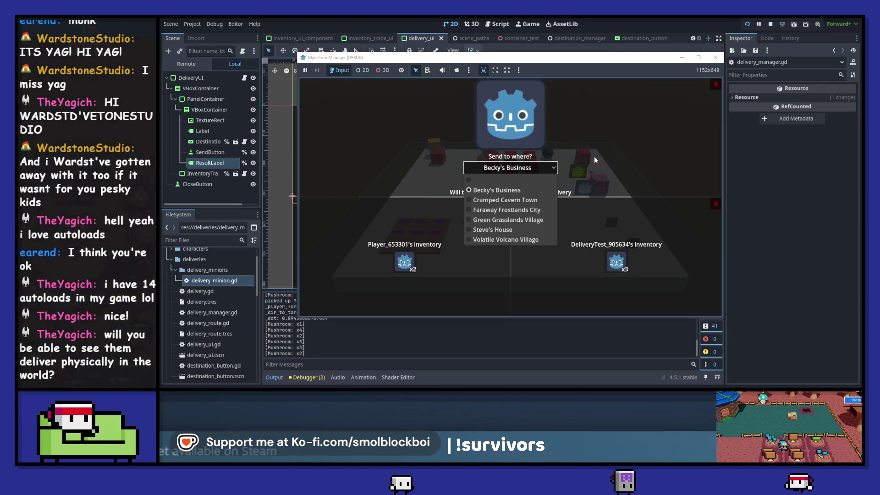
click(595, 157)
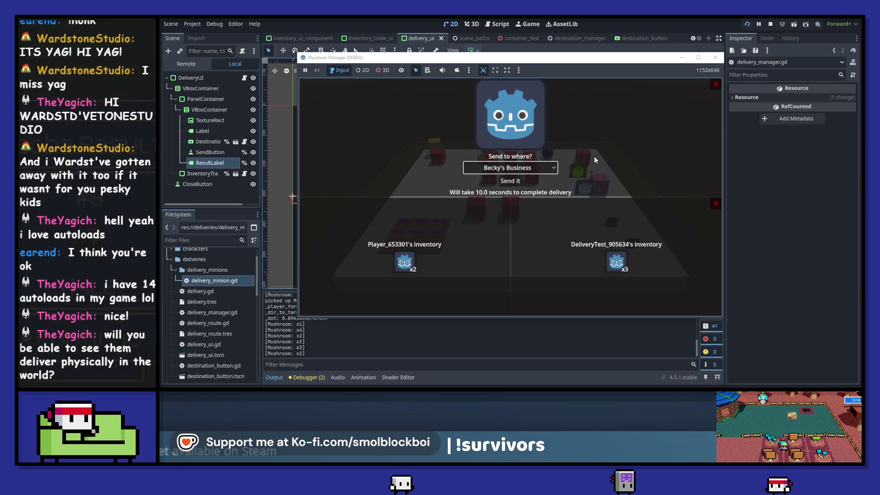
click(715, 57)
click(499, 24)
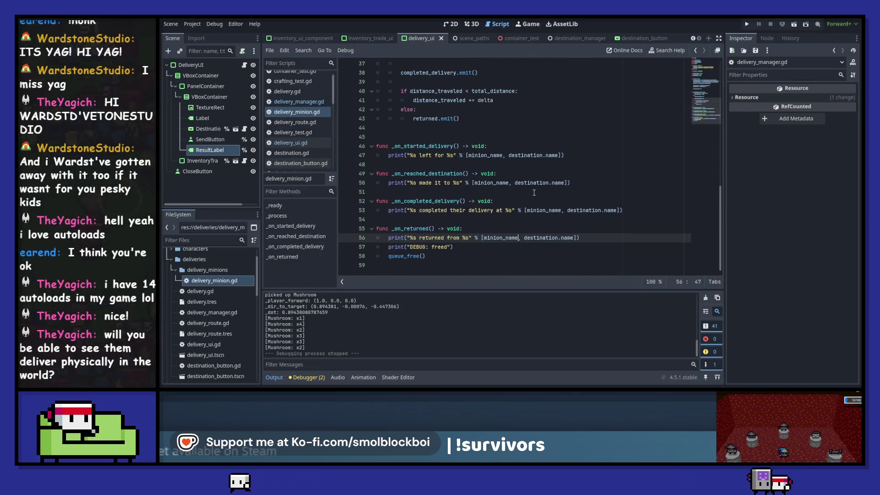
Step: Scroll through delivery_minion.gd and place the cursor at the end of line 37
scroll(534, 192, up, 5)
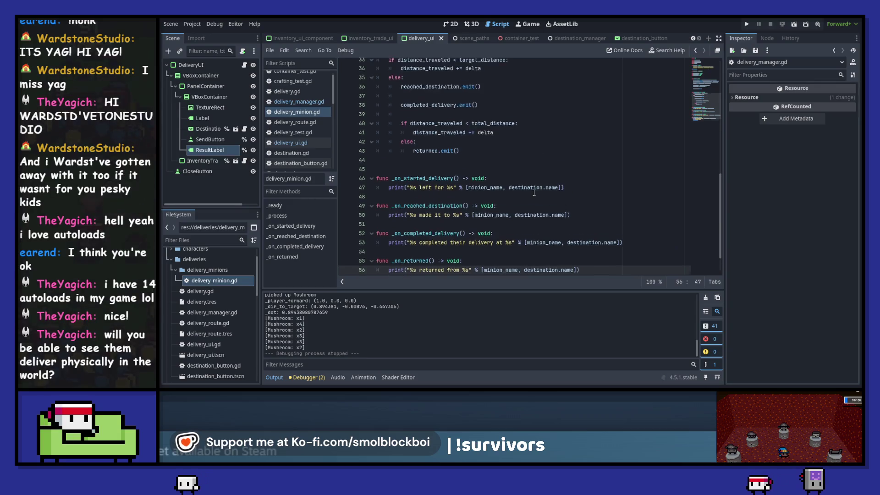
scroll(534, 193, down, 1)
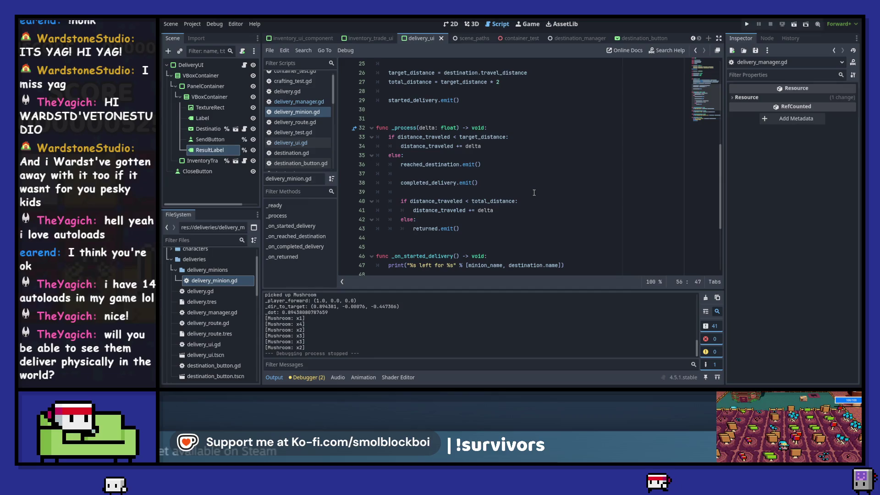
scroll(534, 192, up, 5)
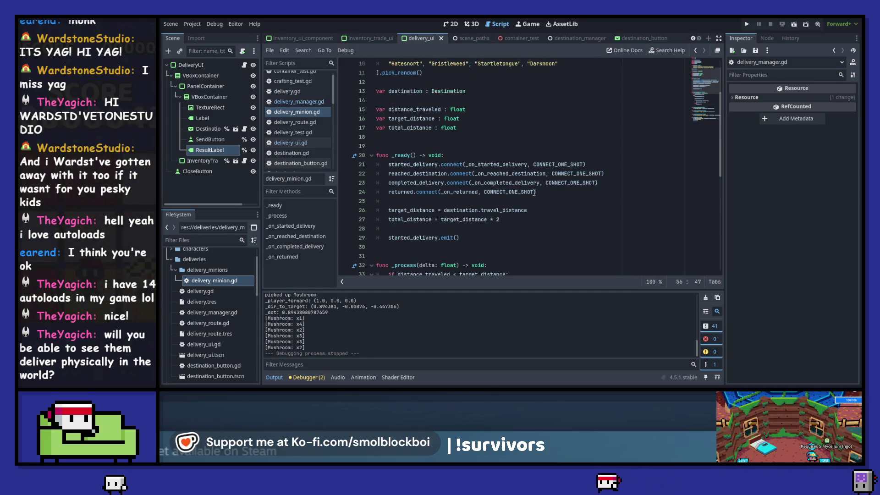
scroll(534, 193, up, 1)
scroll(505, 230, down, 6)
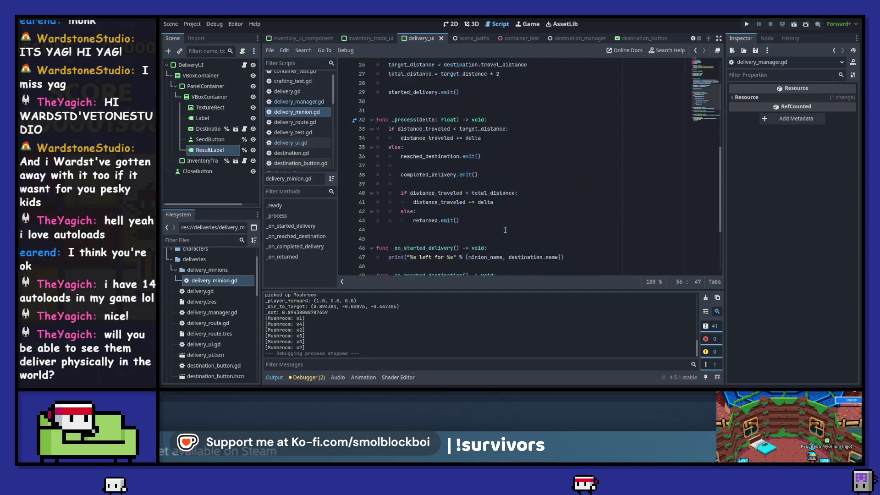
scroll(505, 230, down, 4)
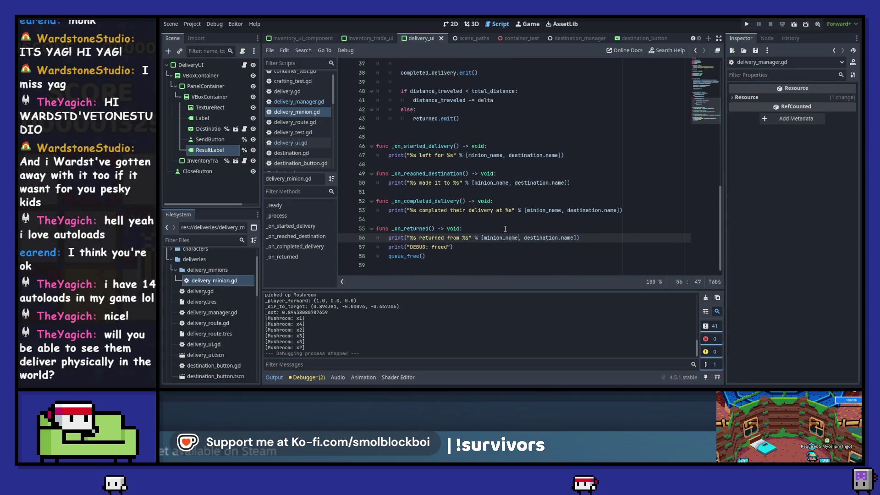
scroll(505, 229, up, 3)
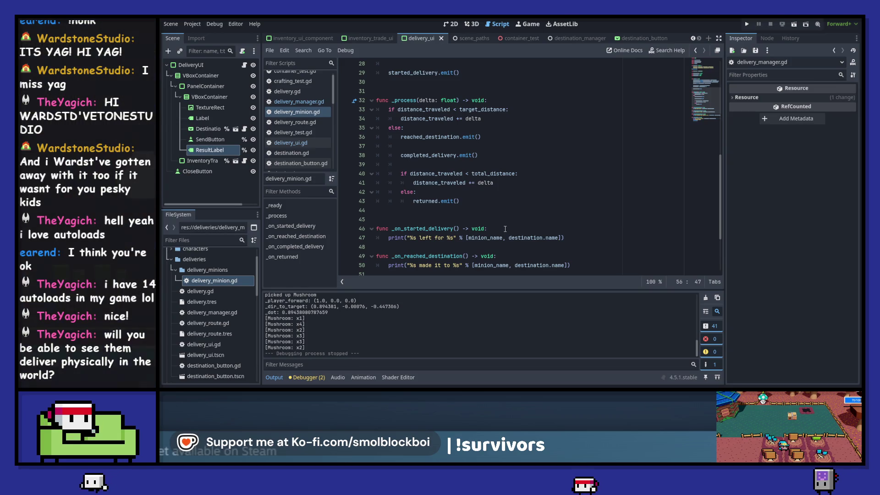
click(433, 146)
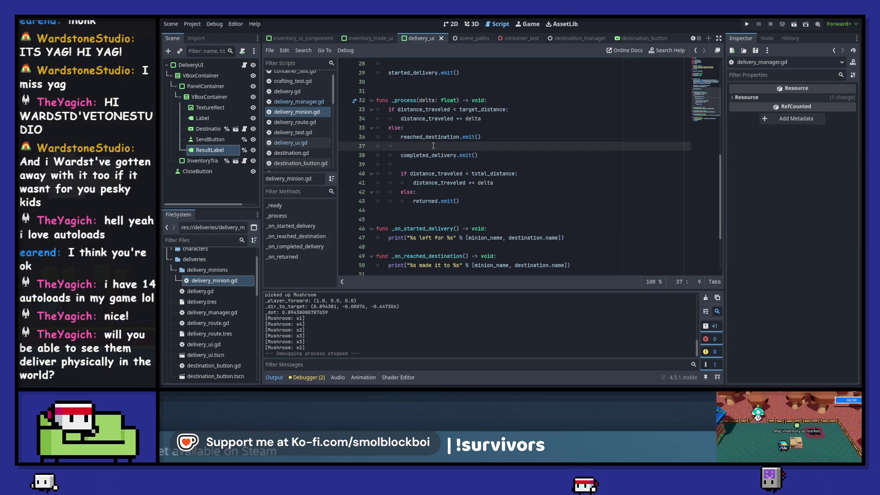
Step: Add 'if distance_traveled < (target_distance + randf_range(2, 10)):' on a new line 38
key(Return)
text(if d)
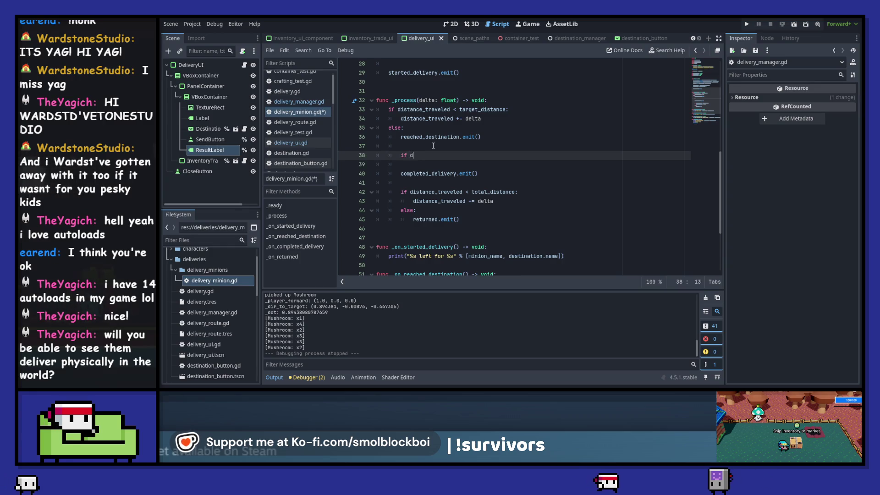
text(istance_traveled)
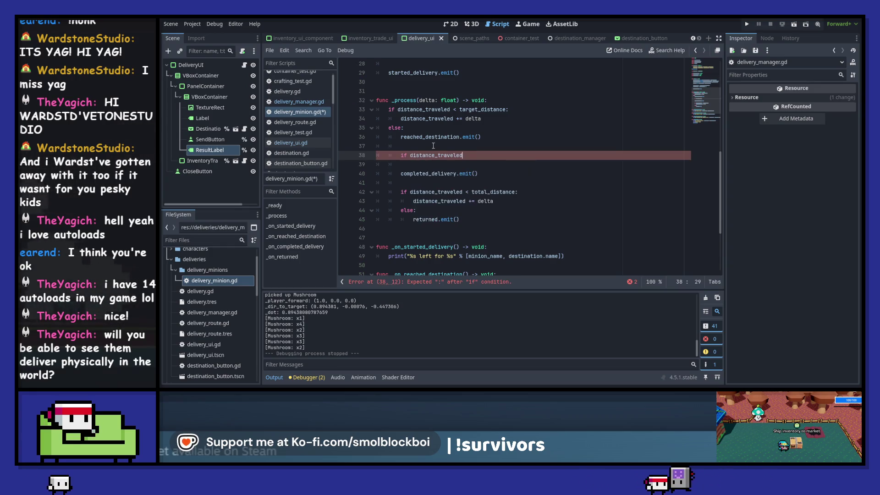
text( < target_distance )
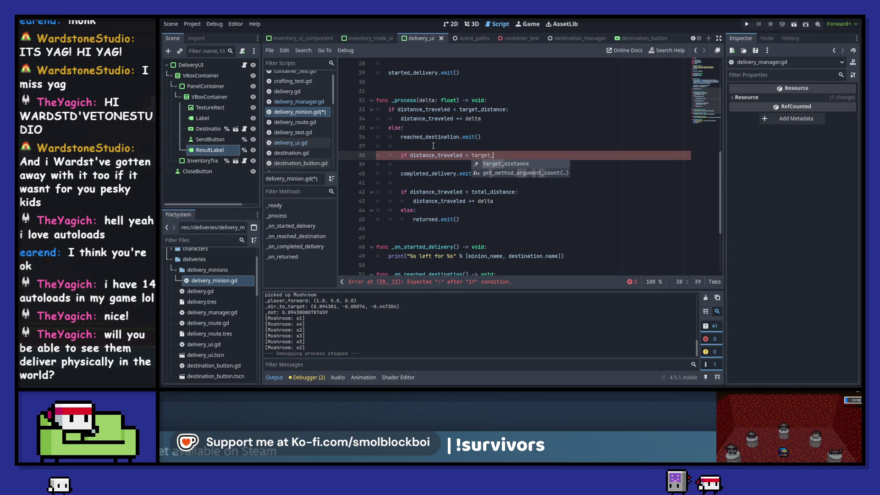
text(+ ()
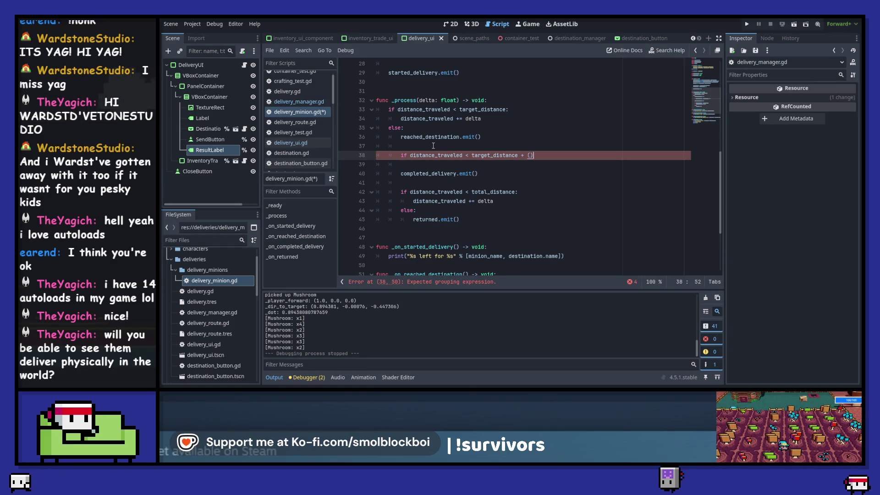
text( randf)
key(Down)
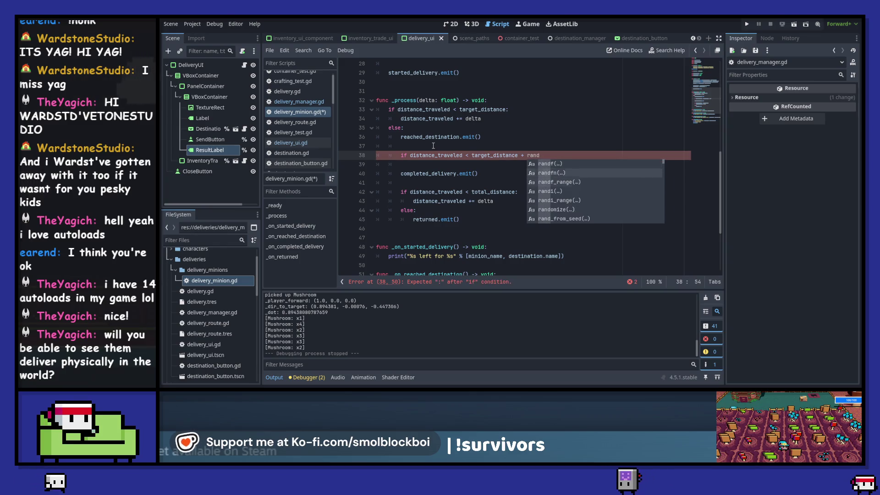
key(Return)
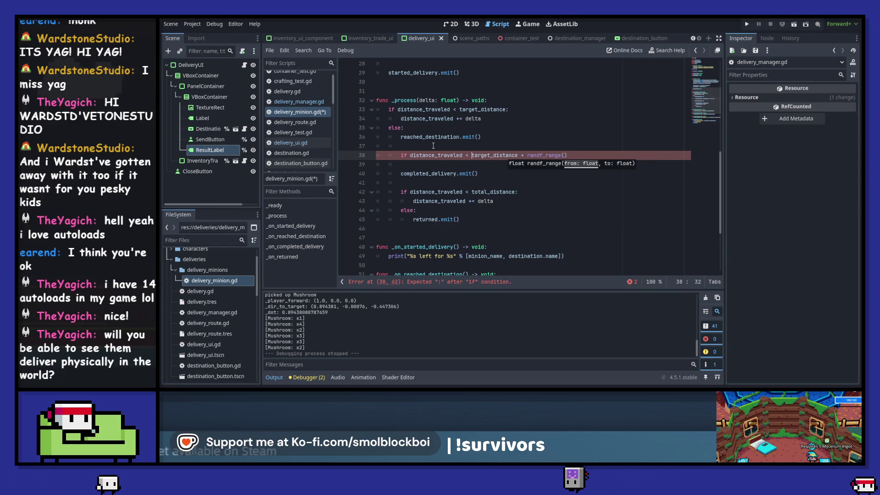
key(Left)
key(ctrl+shift+Left)
key(ctrl+shift+Left)
key(ctrl+shift+Left)
text(()
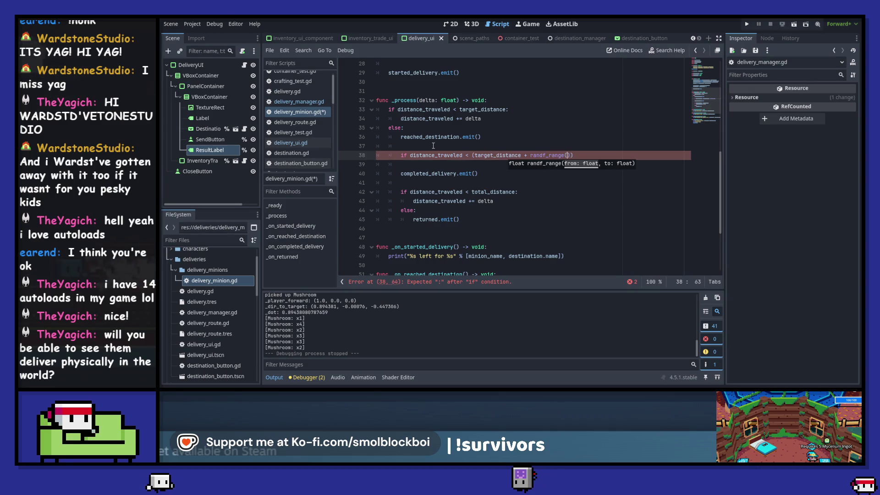
text(2, 10)
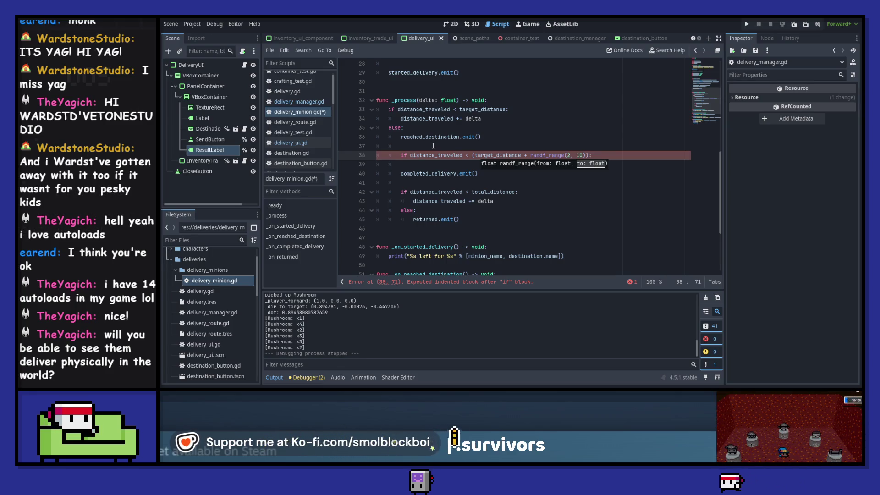
Step: Nest completed_delivery.emit() and the total_distance return check under the new if, adding an indented blank line
key(Down)
key(Down)
key(shift+Tab)
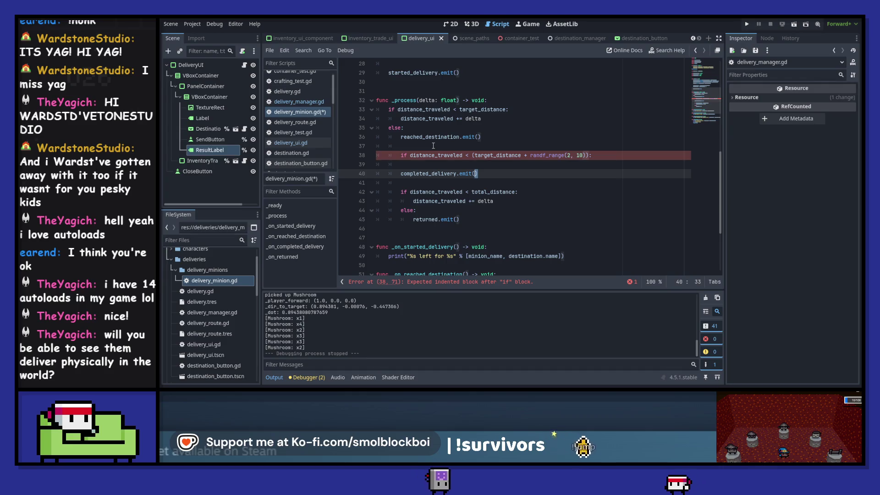
key(Tab)
key(Tab)
key(Up)
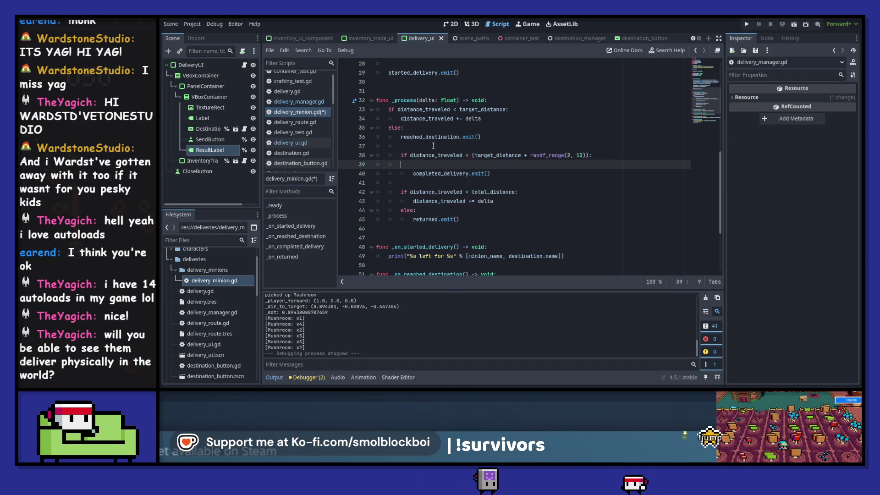
key(BackSpace)
key(Down)
key(Down)
key(Down)
key(shift+Down)
key(shift+Down)
key(shift+Down)
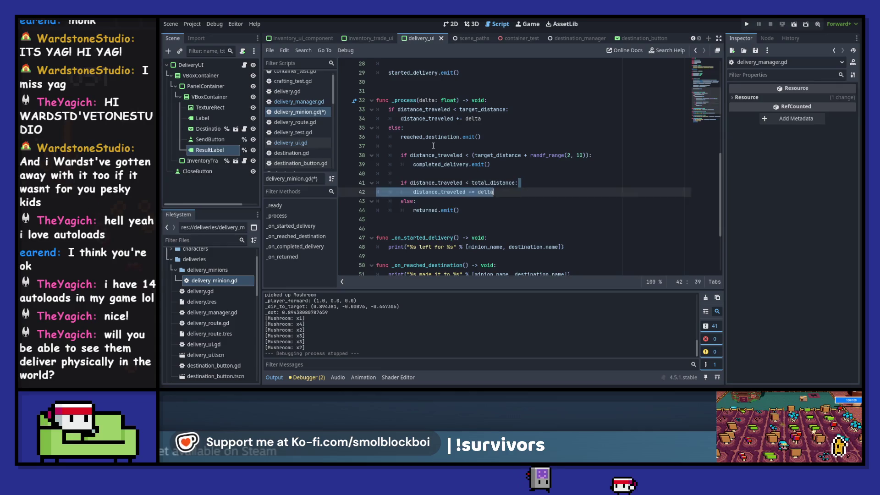
key(Tab)
key(Up)
key(Up)
key(Up)
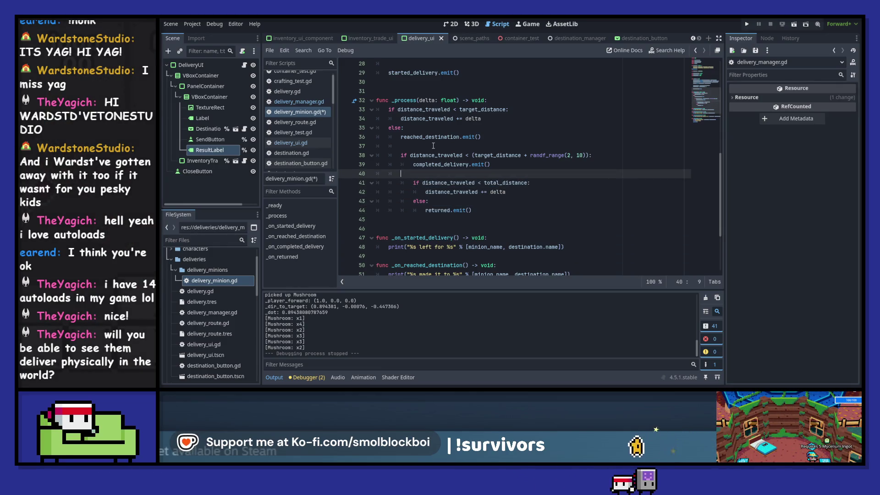
key(BackSpace)
key(BackSpace)
key(BackSpace)
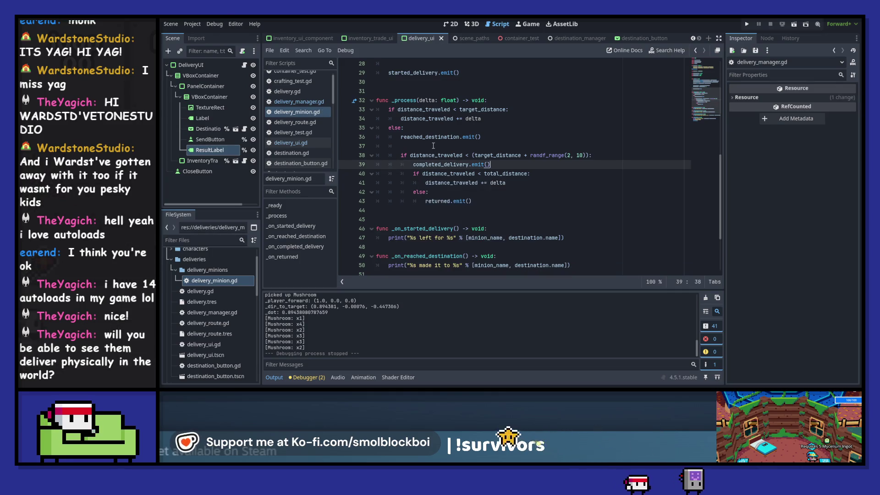
key(Return)
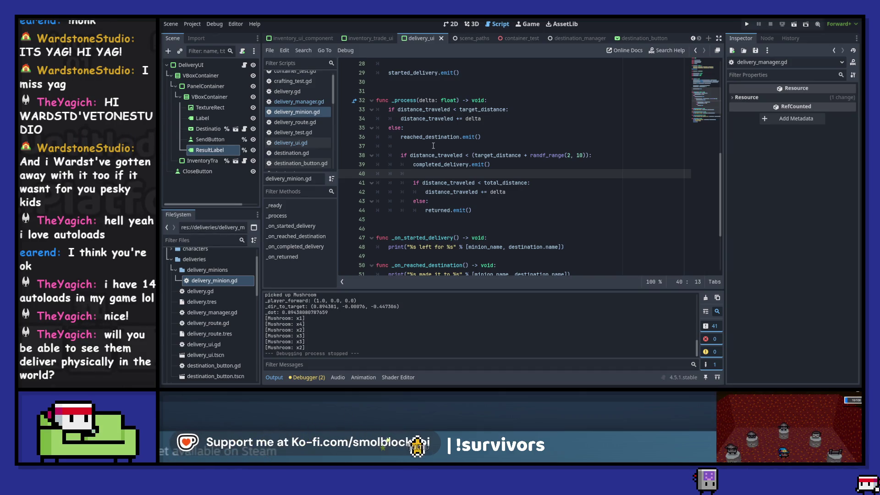
Step: Delete the random-range if line so completed_delivery emits right after reached_destination, then run the game
key(shift+Tab)
key(shift+Tab)
key(Return)
key(Up)
key(Up)
key(End)
key(ctrl+BackSpace)
key(ctrl+BackSpace)
key(ctrl+BackSpace)
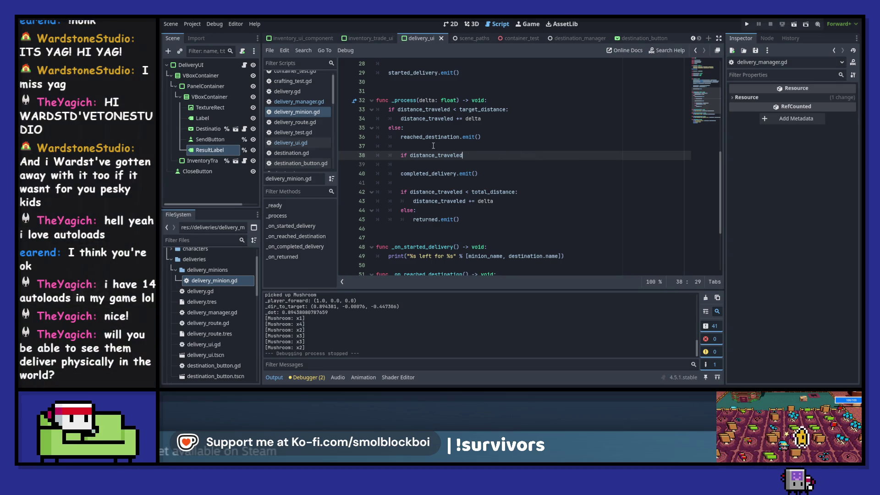
key(ctrl+shift+k)
key(ctrl+shift+k)
key(Up)
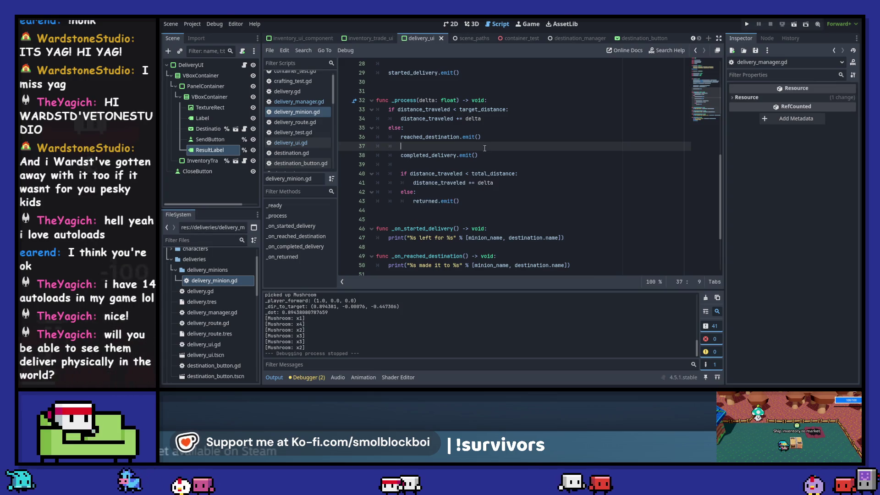
key(F5)
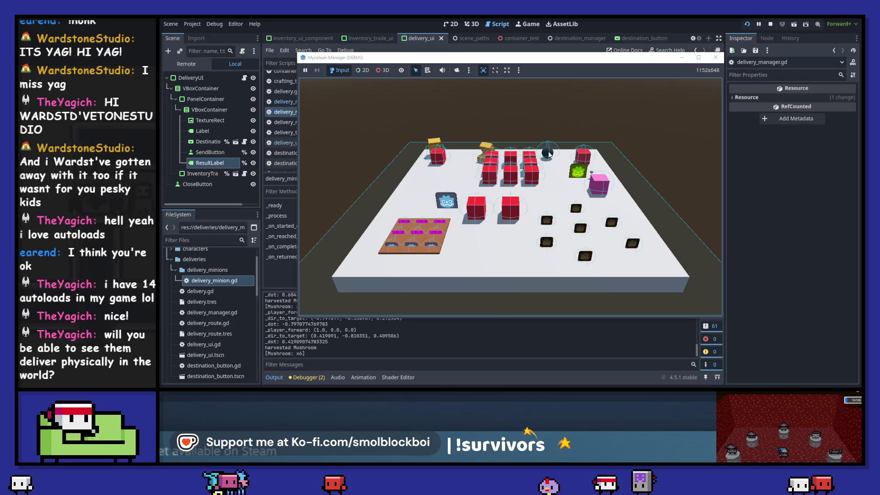
Step: In the running game, move two mushrooms into a container and check another container's inventory
click(549, 154)
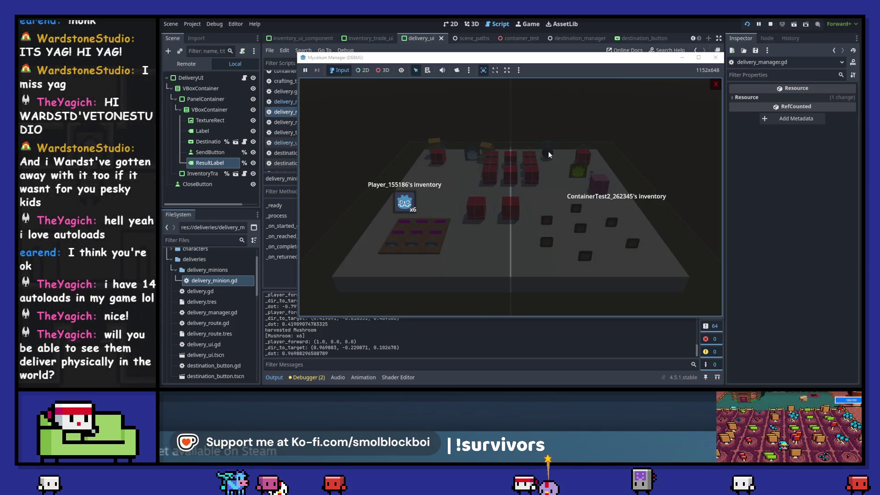
click(404, 202)
click(404, 202)
click(715, 83)
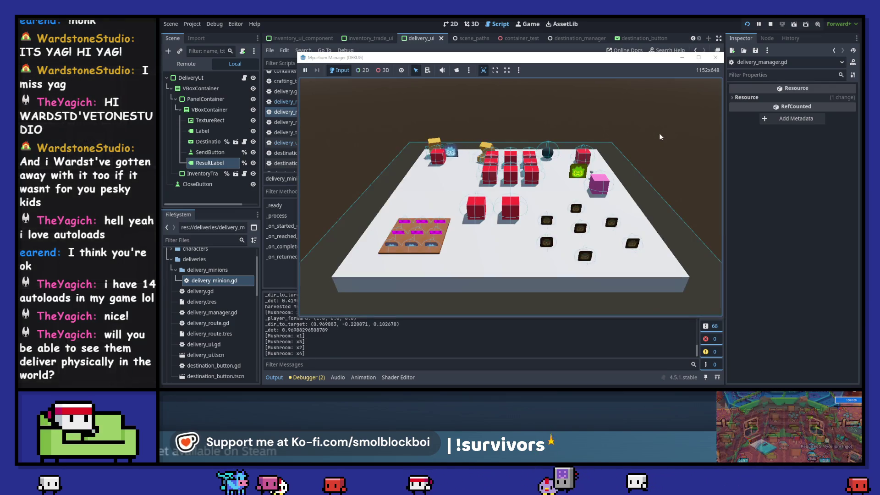
click(659, 133)
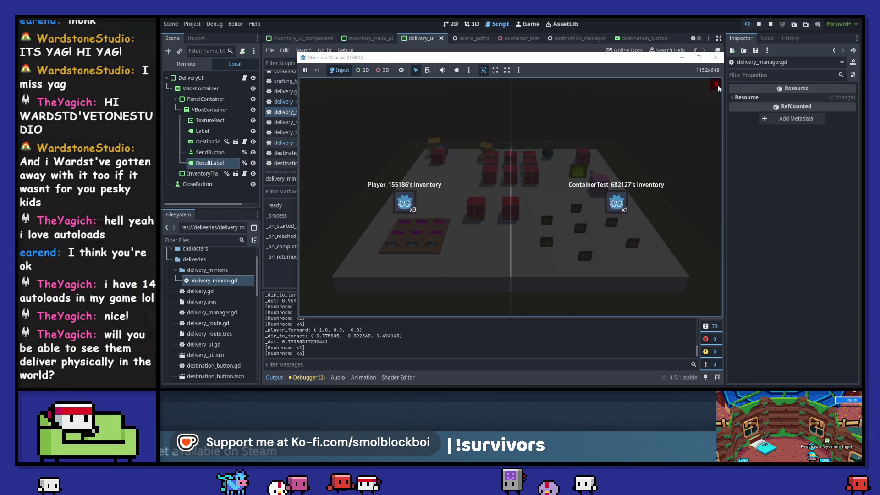
click(716, 83)
Step: Walk to the pink cube, check the delivery destination list, and stop the game
key(d)
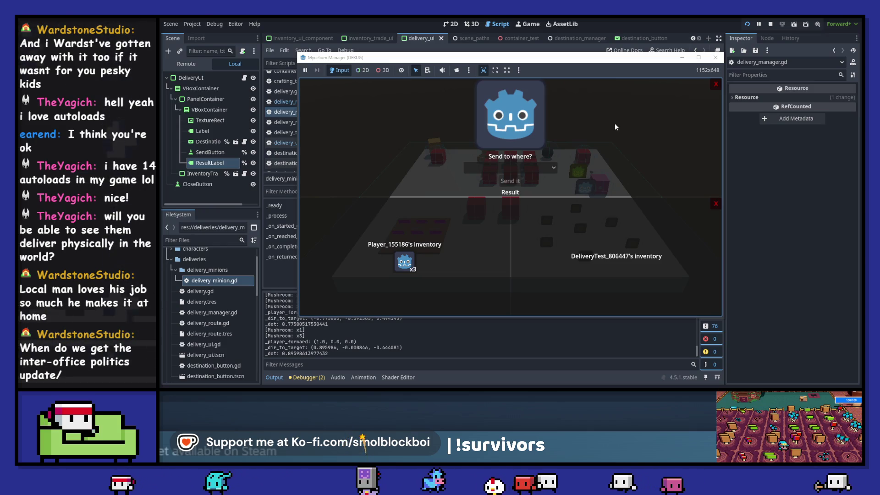
click(518, 166)
click(584, 132)
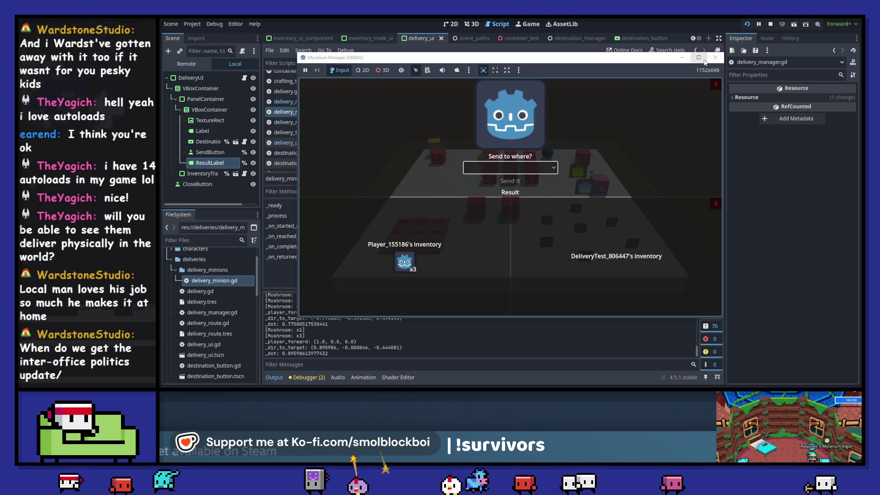
key(F8)
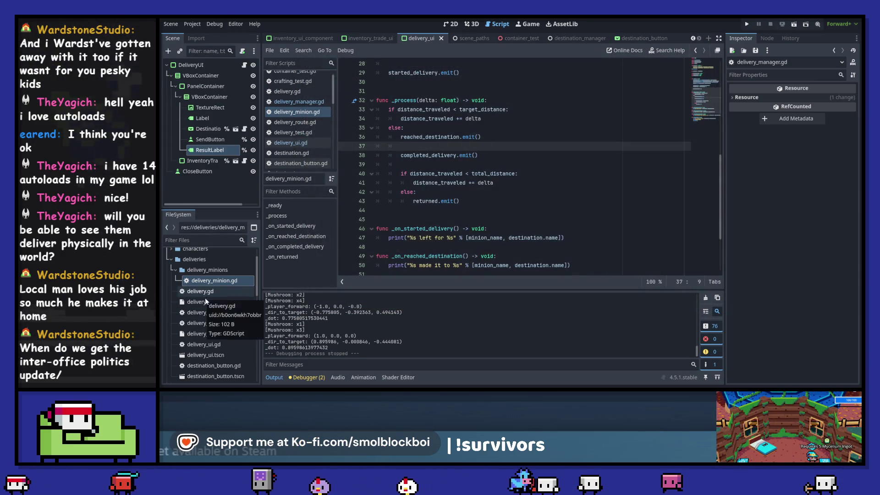
Step: Open destination.gd from the destinations folder and place the cursor on empty line 2
scroll(214, 302, down, 3)
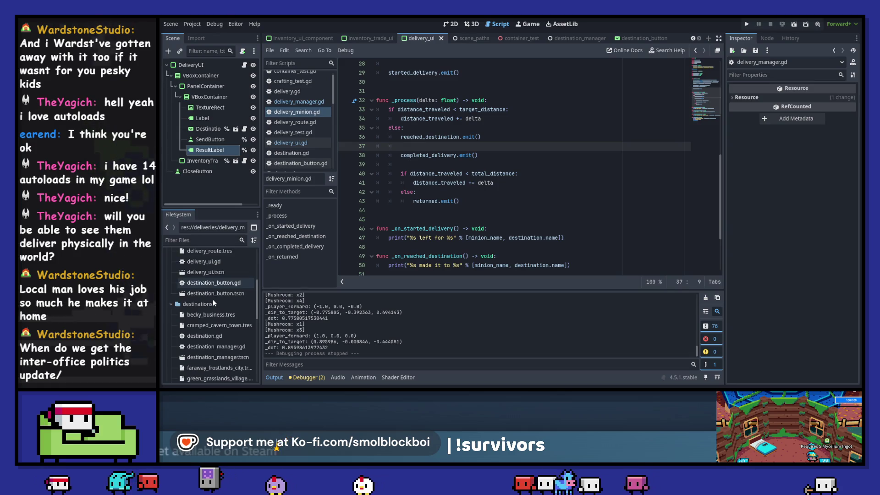
scroll(214, 302, down, 1)
double_click(222, 334)
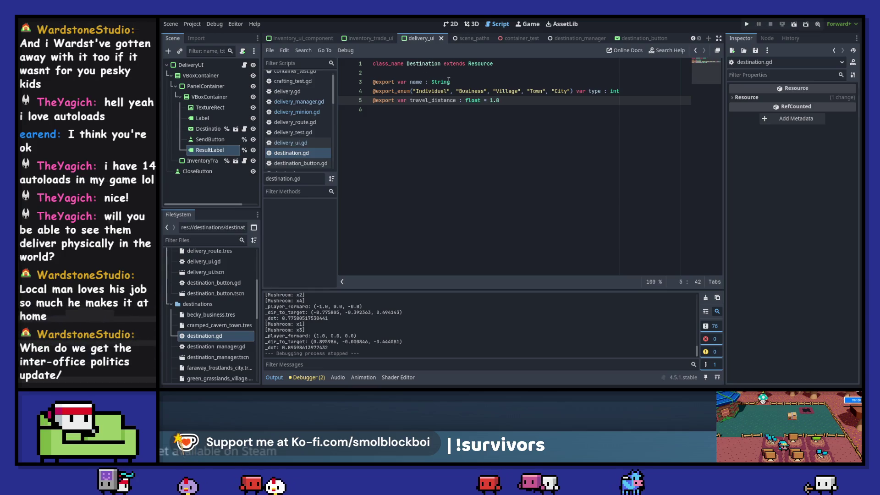
click(470, 81)
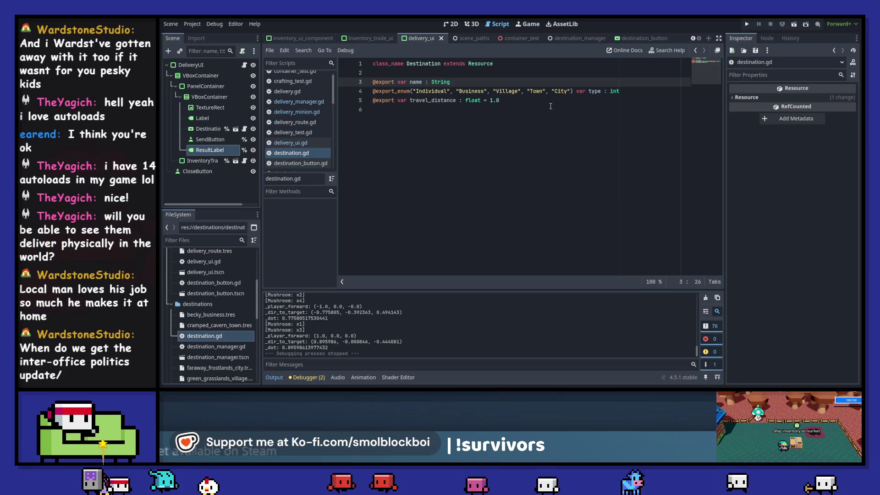
click(412, 71)
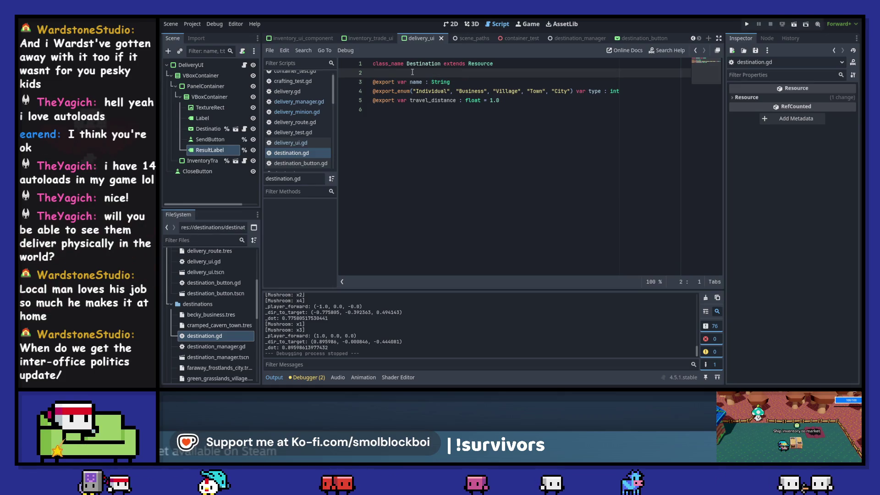
key(Return)
text(xport)
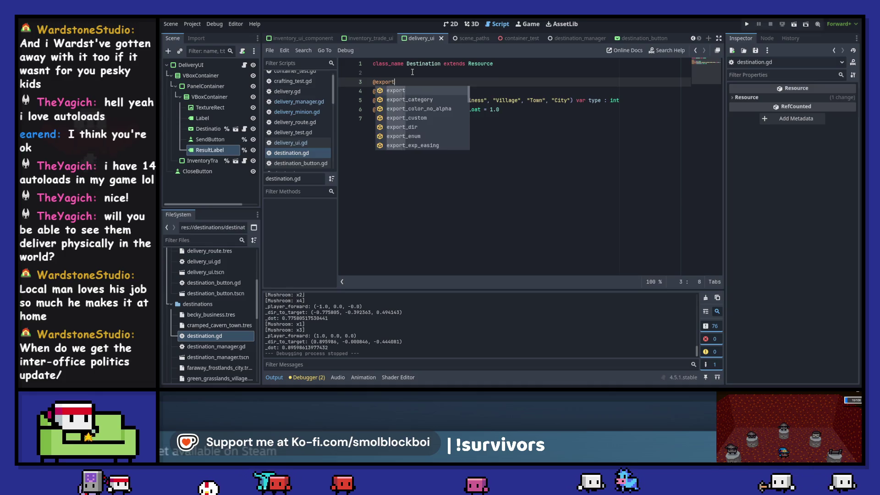
text( var sprite : Texture)
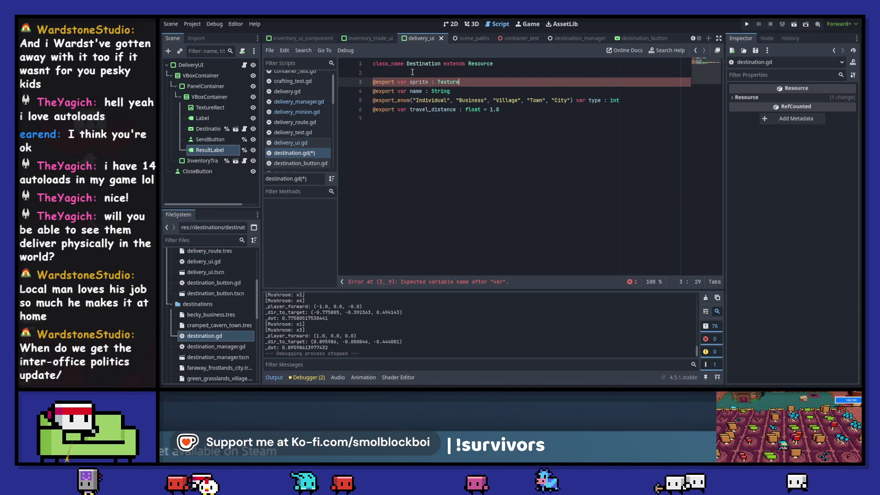
text(2D)
key(ctrl+s)
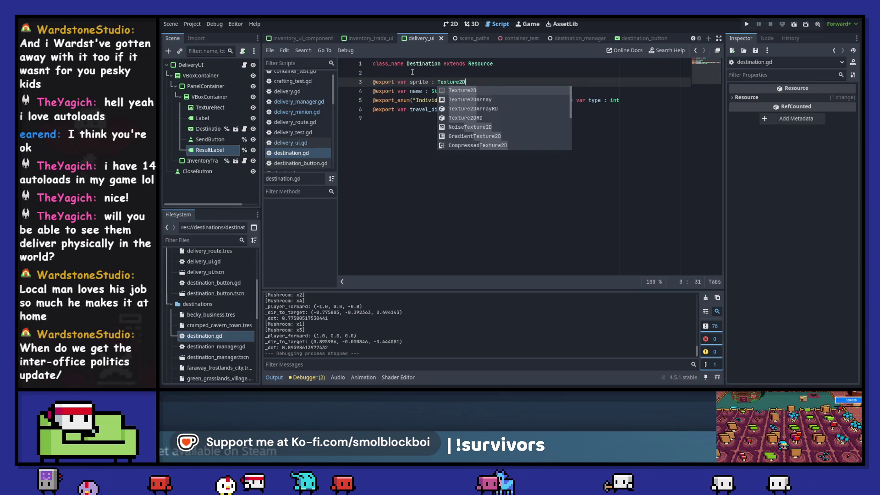
click(223, 315)
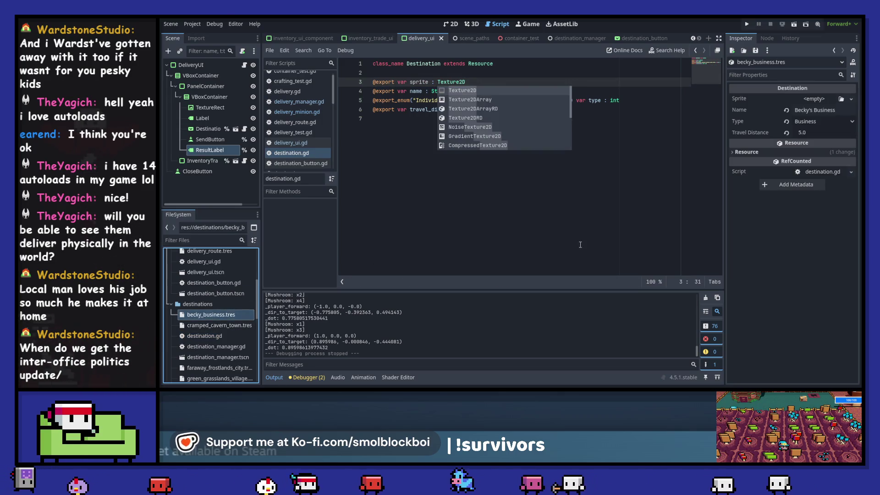
click(599, 181)
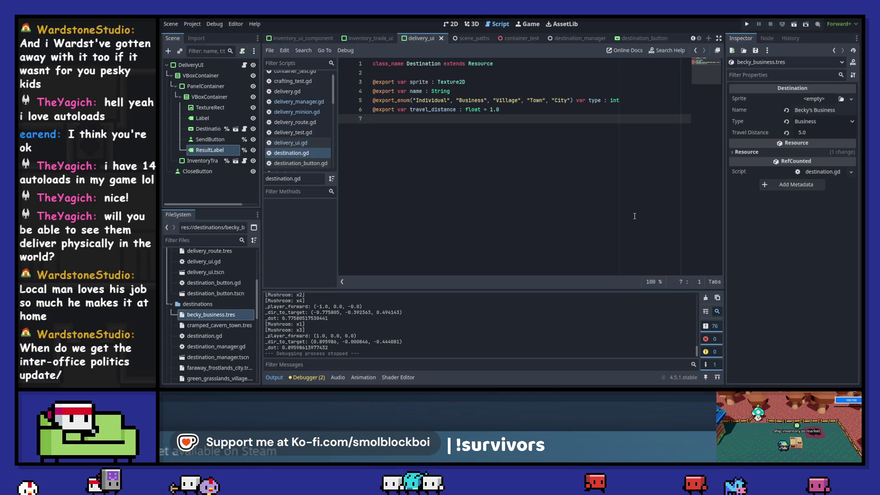
key(ctrl+s)
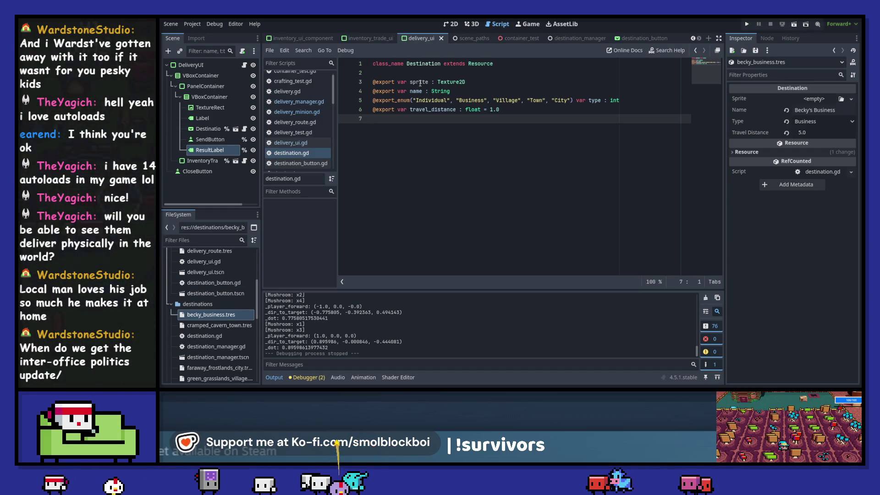
Step: Drag icon.svg into the Sprite slot of becky_business.tres in the Inspector
double_click(419, 82)
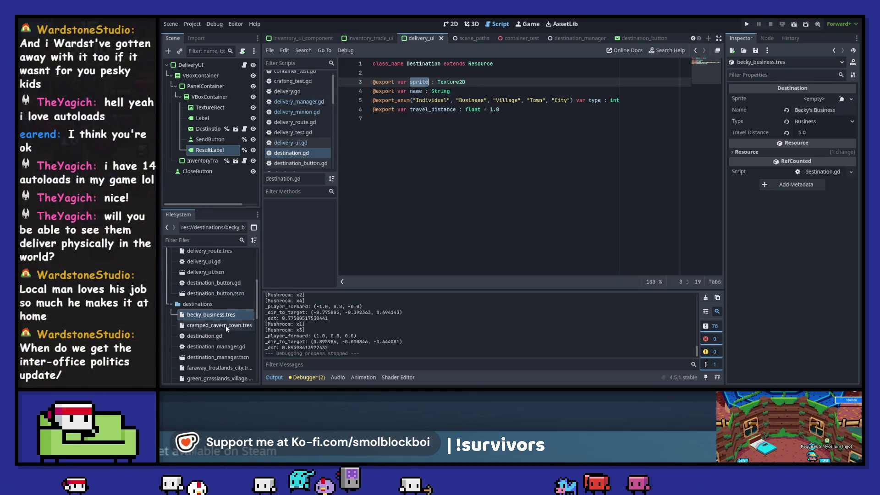
scroll(215, 332, down, 10)
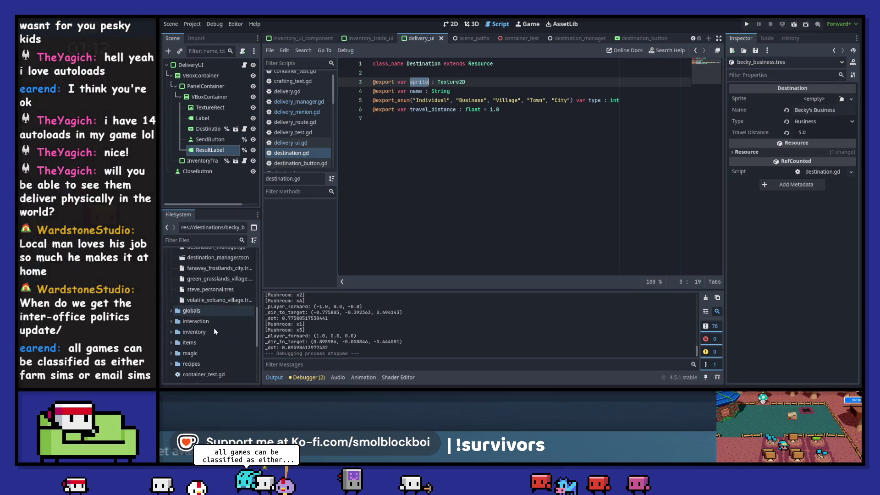
scroll(216, 330, up, 1)
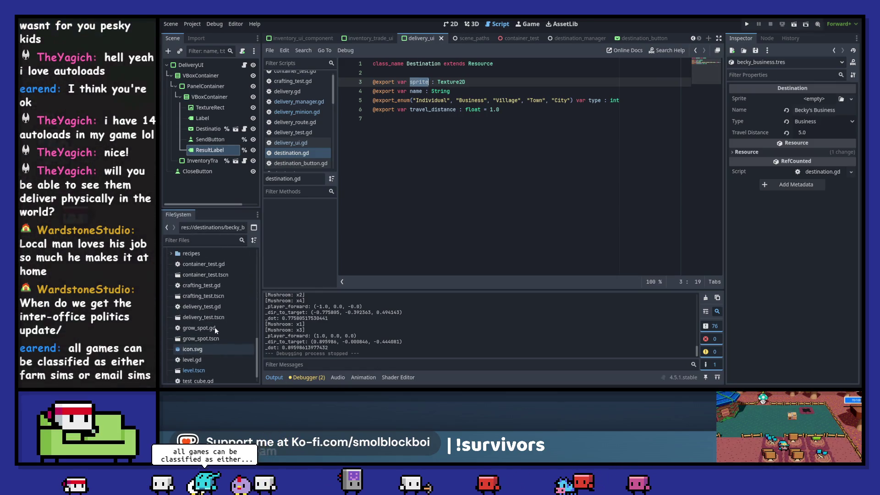
scroll(216, 331, up, 8)
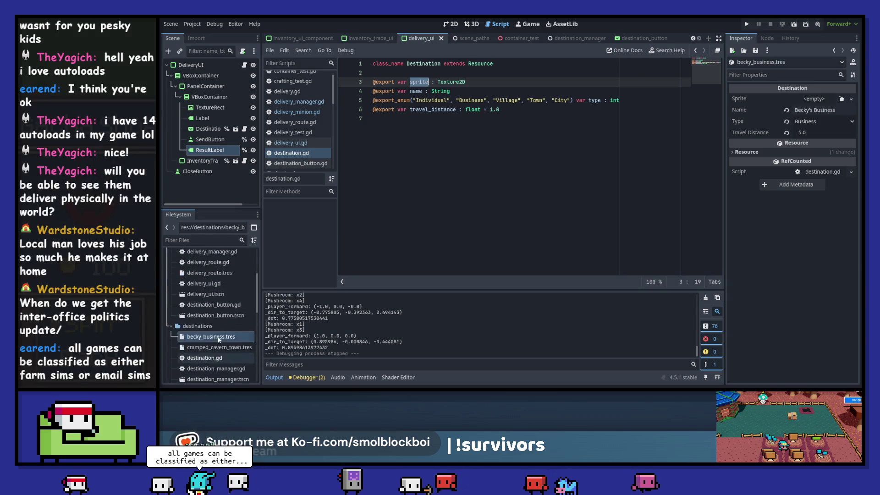
scroll(219, 339, down, 2)
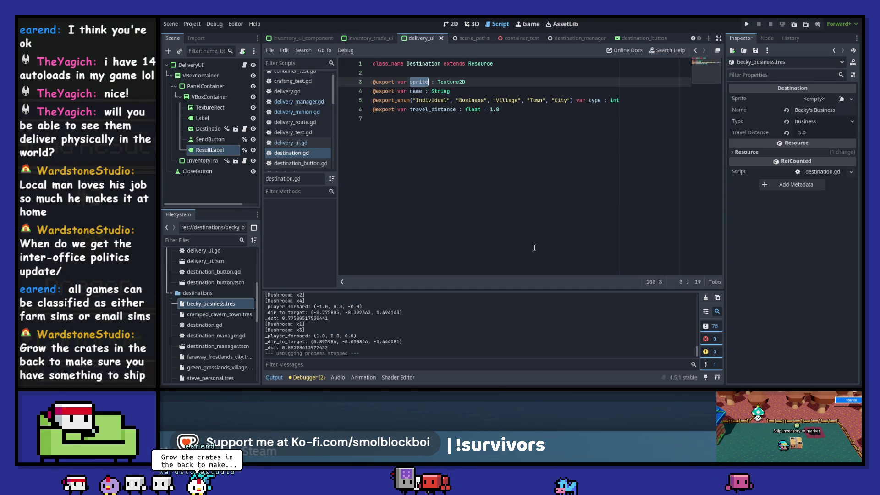
scroll(206, 320, down, 8)
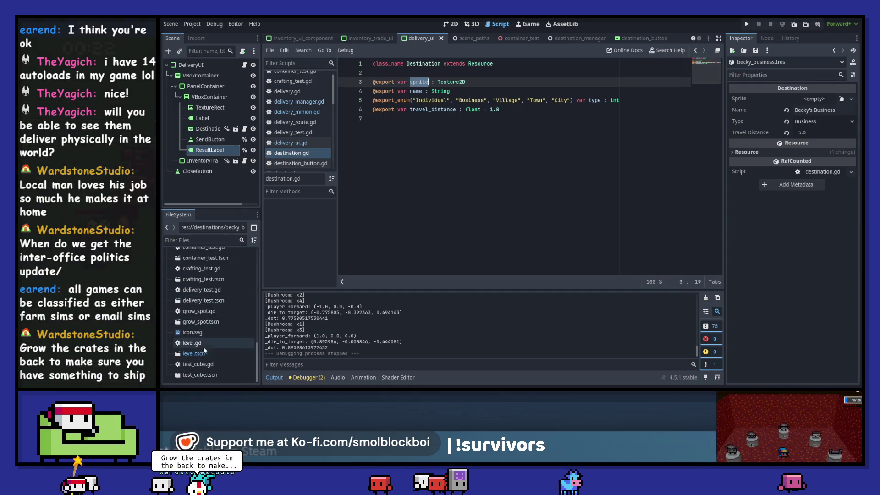
mouse_move(192, 331)
mouse_down()
mouse_move(596, 137)
mouse_move(820, 100)
mouse_up()
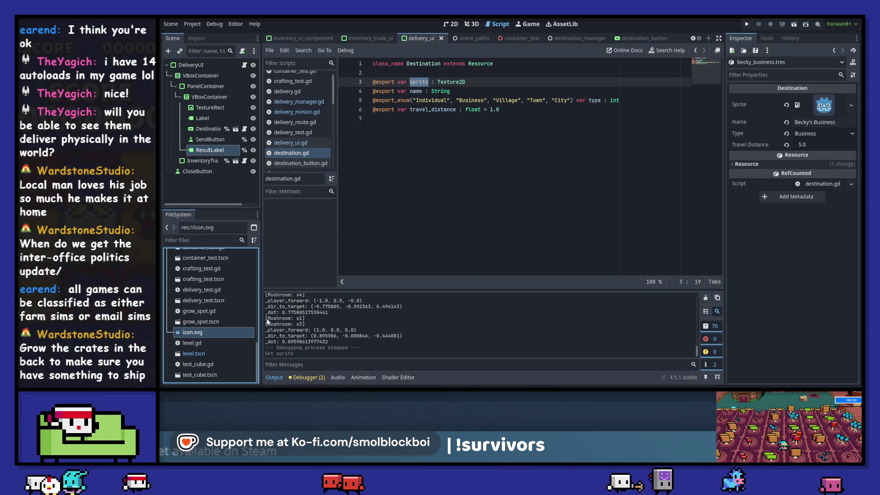
scroll(211, 310, up, 3)
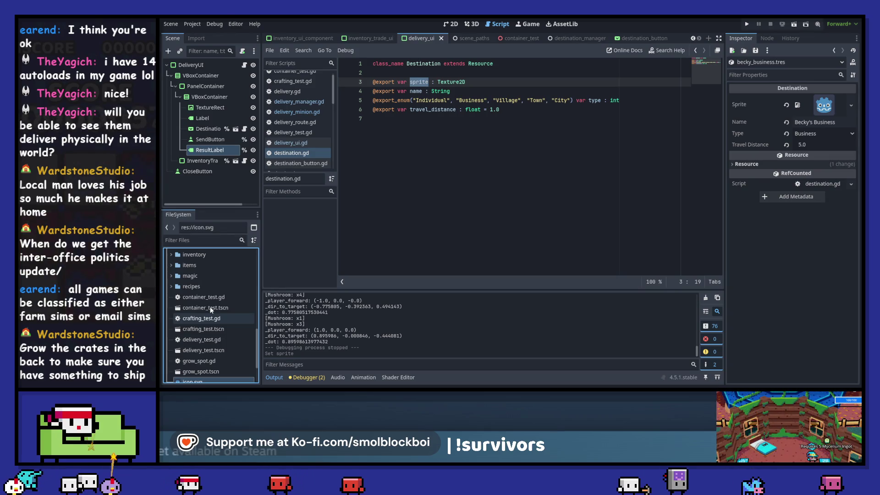
scroll(214, 302, up, 5)
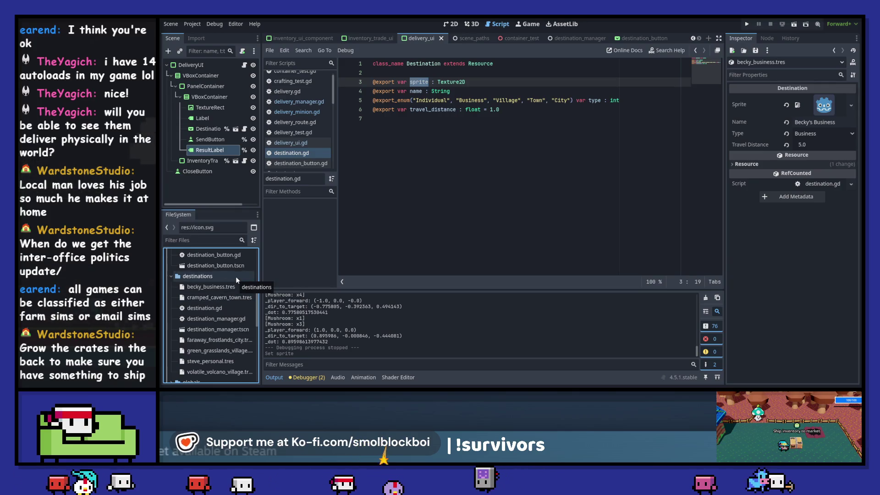
Step: Assign icon.svg as the sprite of the cramped cavern town and faraway frostlands city destinations
click(227, 297)
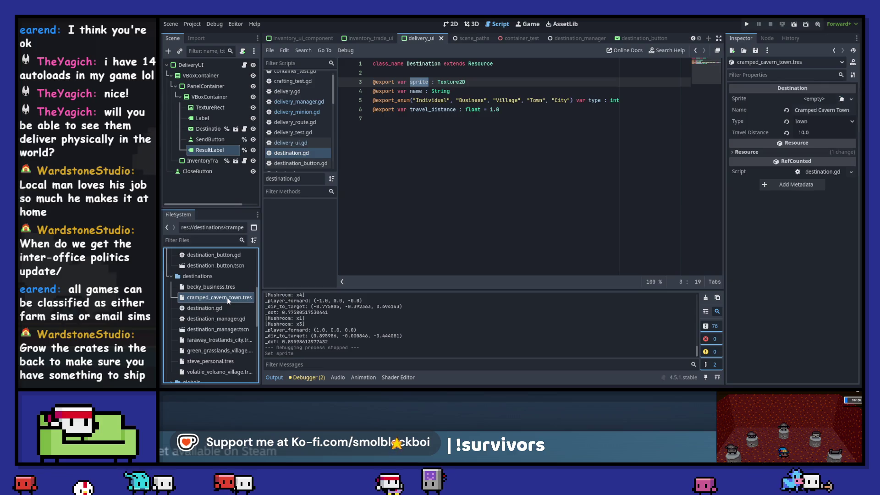
scroll(227, 298, down, 5)
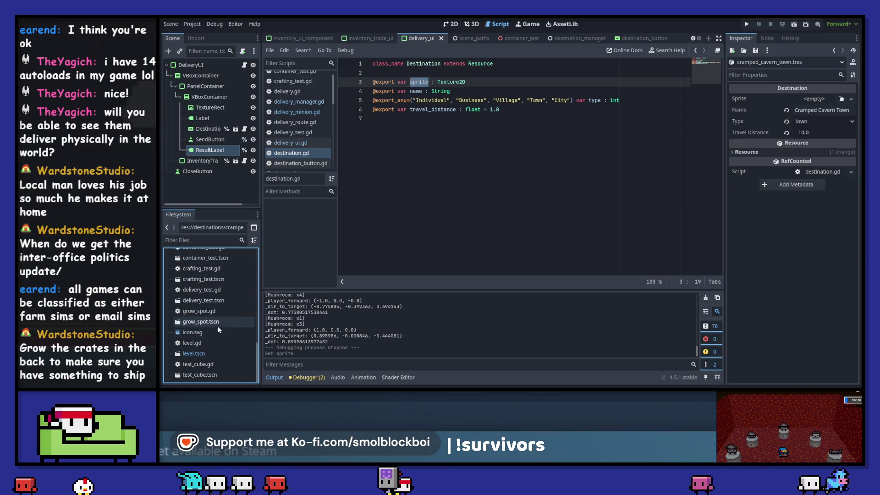
mouse_move(216, 334)
mouse_down()
mouse_move(504, 120)
mouse_move(816, 99)
mouse_up()
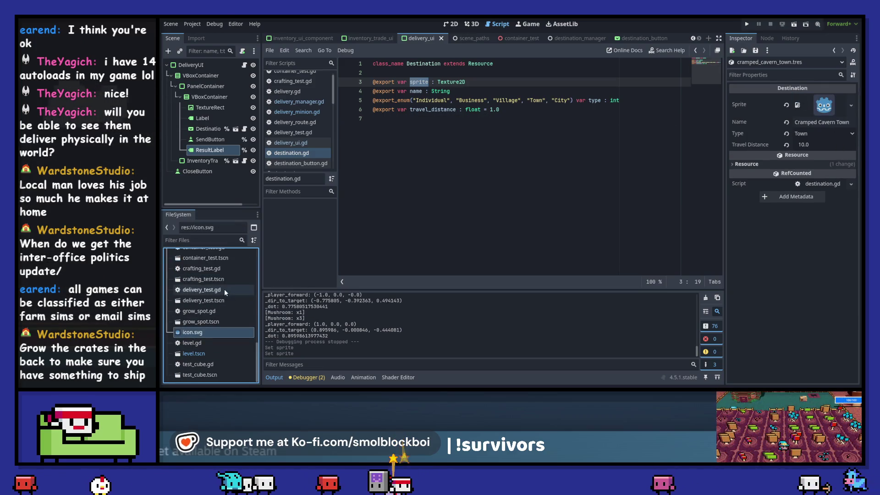
scroll(219, 316, up, 5)
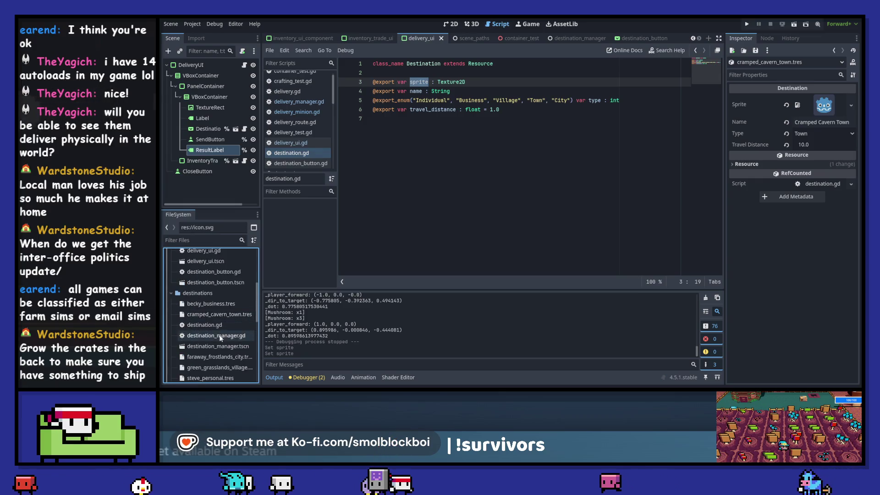
click(221, 356)
scroll(224, 321, down, 5)
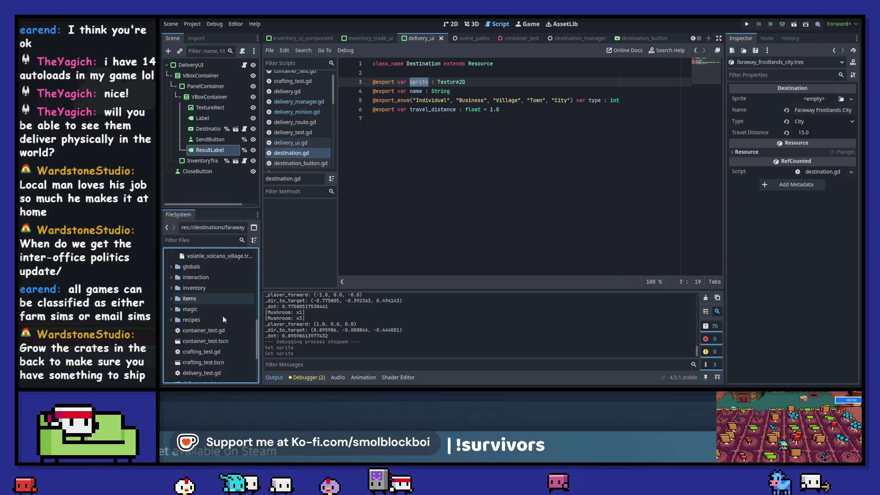
mouse_move(205, 332)
mouse_down()
mouse_move(504, 120)
mouse_move(805, 107)
mouse_up()
scroll(217, 299, up, 5)
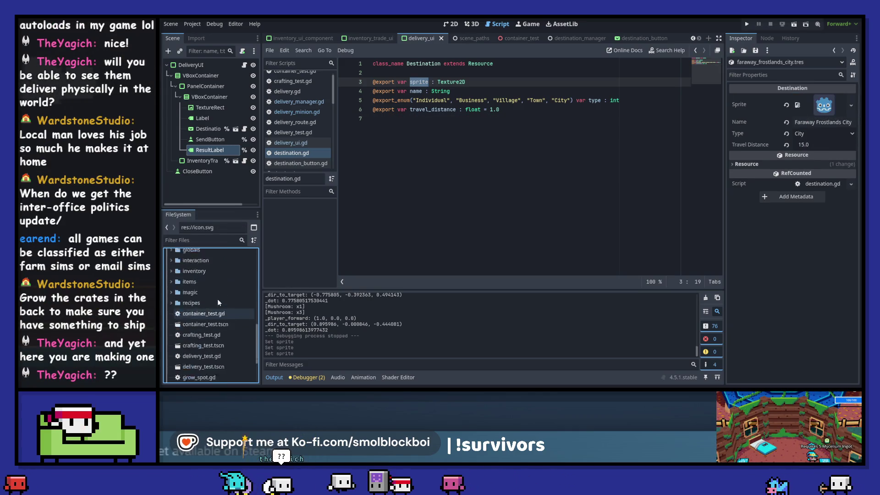
Step: Assign icon.svg as the sprite of the green grasslands village destination
scroll(213, 343, down, 1)
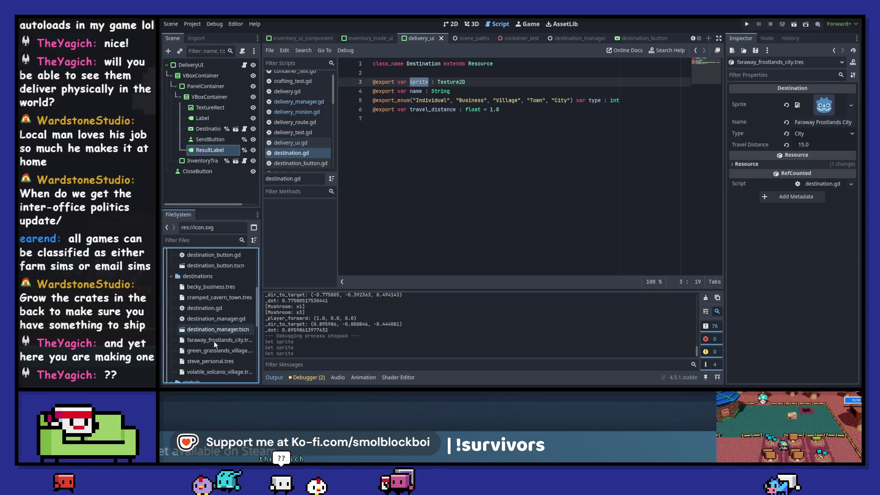
click(213, 351)
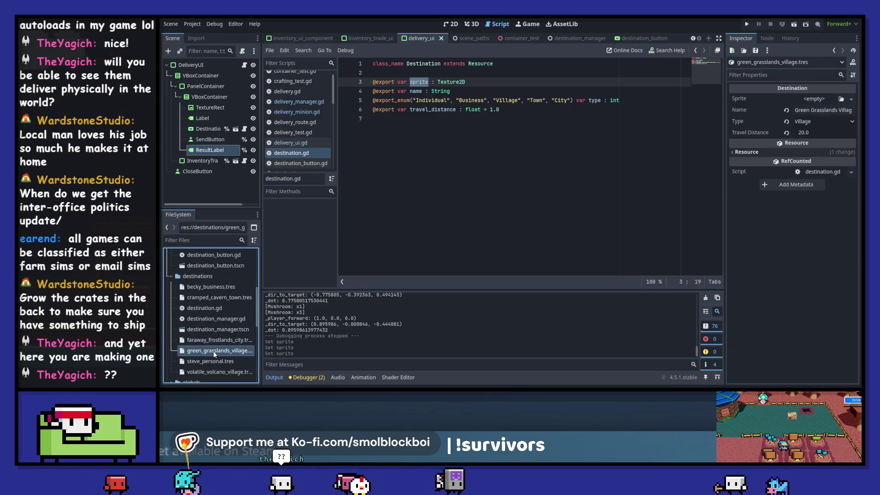
scroll(213, 350, down, 5)
mouse_move(215, 332)
mouse_down()
mouse_move(642, 221)
mouse_move(820, 100)
mouse_up()
scroll(208, 326, up, 5)
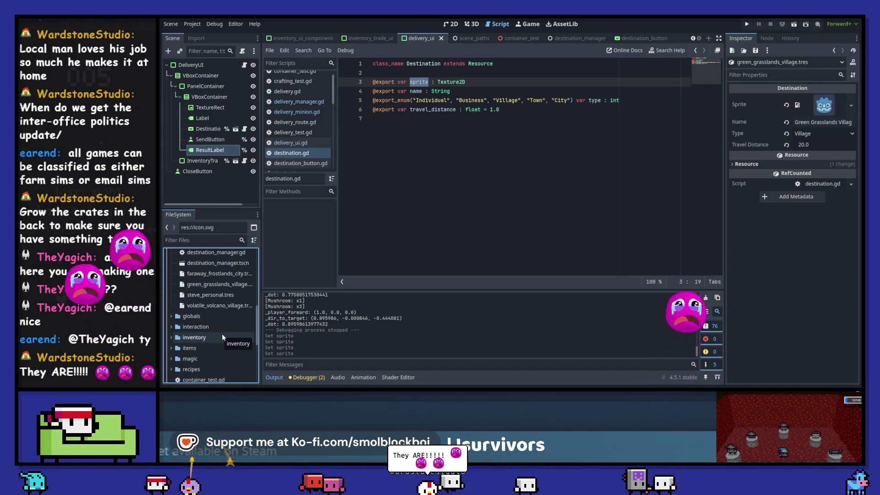
scroll(222, 334, up, 1)
scroll(222, 334, up, 1)
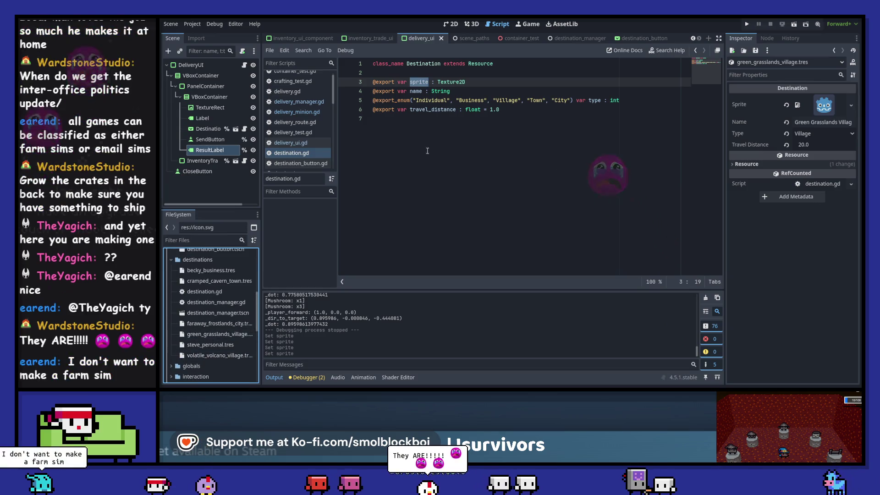
scroll(218, 330, down, 1)
click(217, 318)
Step: Give Steve's House and volatile volcano village the icon.svg sprite, then save the resources
click(217, 325)
scroll(216, 326, down, 10)
mouse_move(217, 332)
mouse_down()
mouse_move(505, 118)
mouse_move(814, 100)
mouse_up()
scroll(224, 333, up, 5)
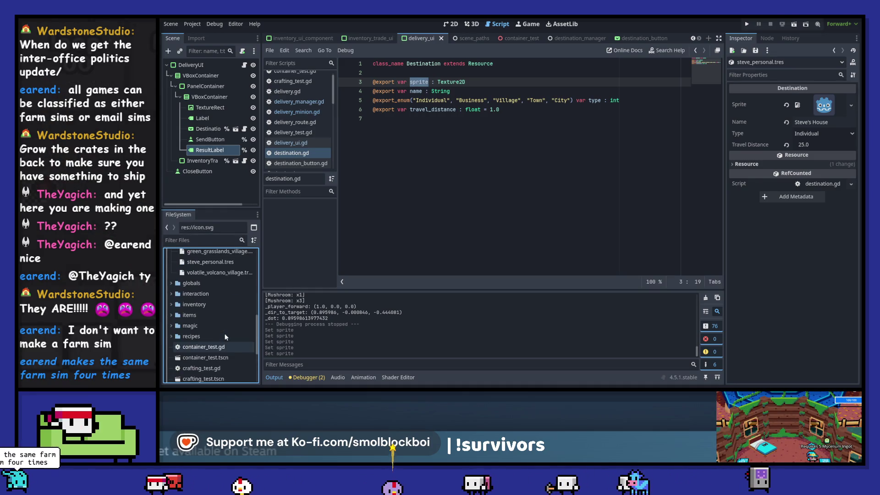
scroll(225, 337, up, 2)
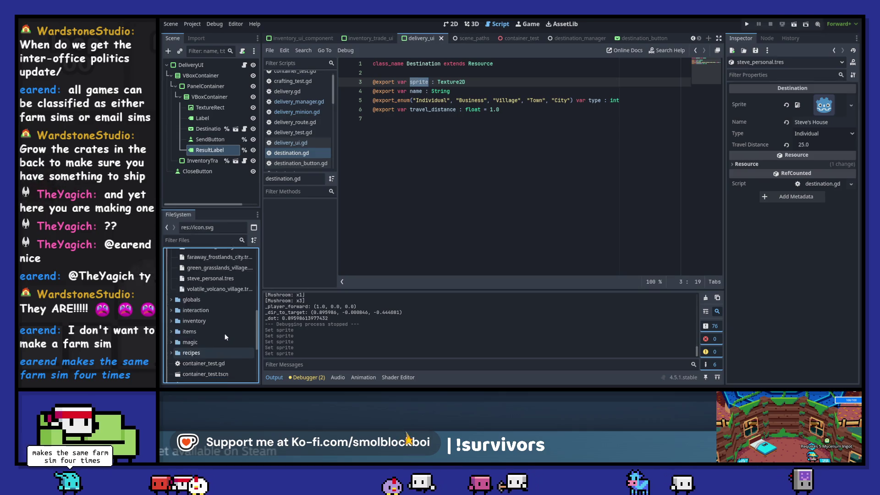
click(224, 305)
scroll(225, 305, down, 5)
scroll(224, 305, down, 2)
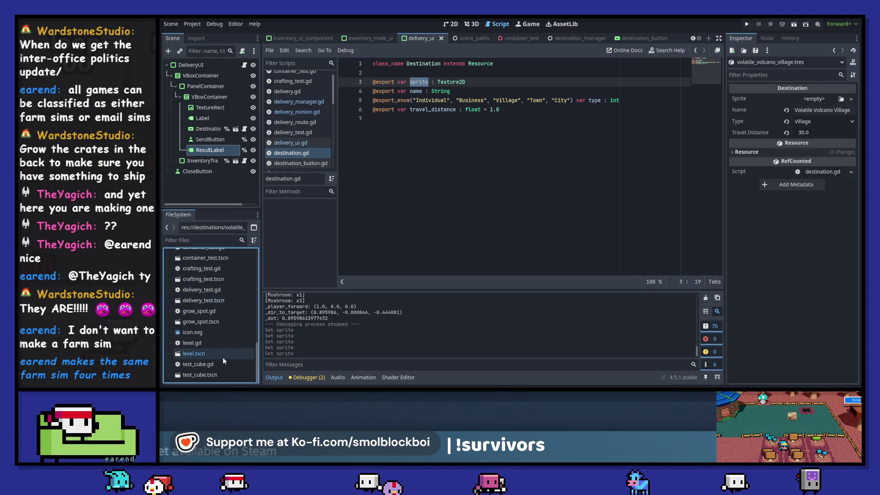
mouse_move(220, 332)
mouse_down()
mouse_move(668, 255)
mouse_move(821, 101)
mouse_up()
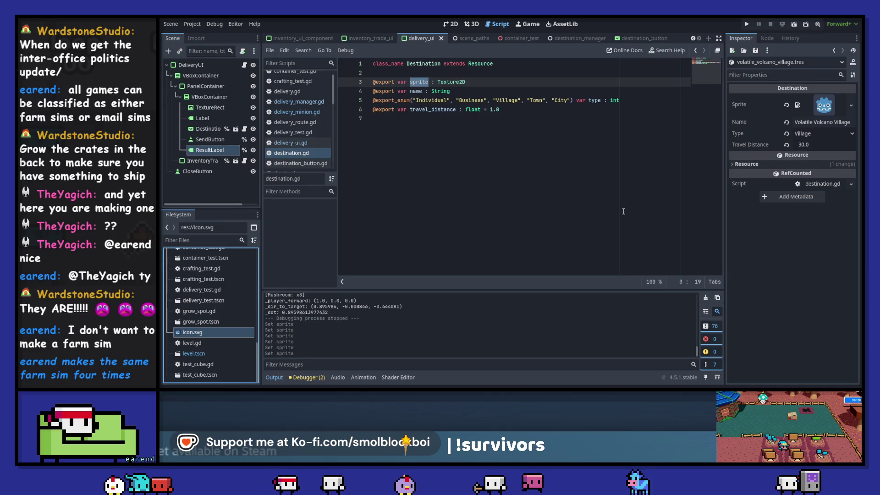
key(ctrl+s)
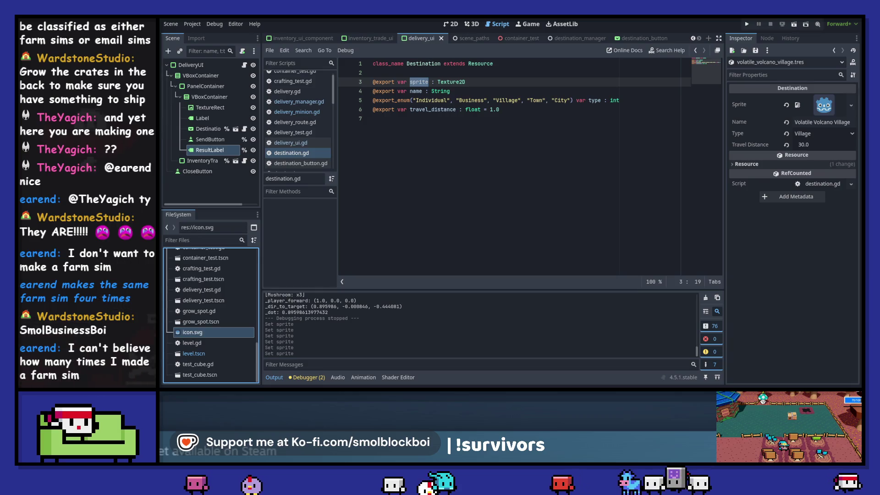
Step: Switch from destination.gd to the delivery_ui scene's layout in the 2D view
click(400, 71)
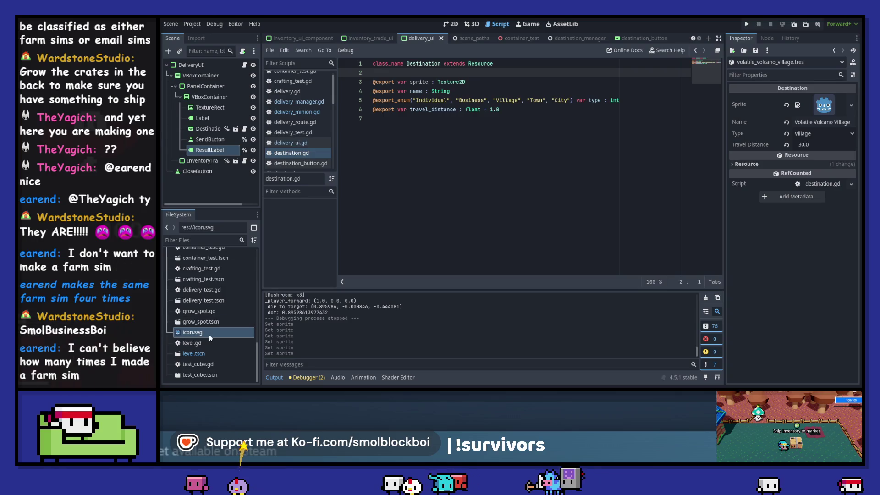
mouse_move(218, 337)
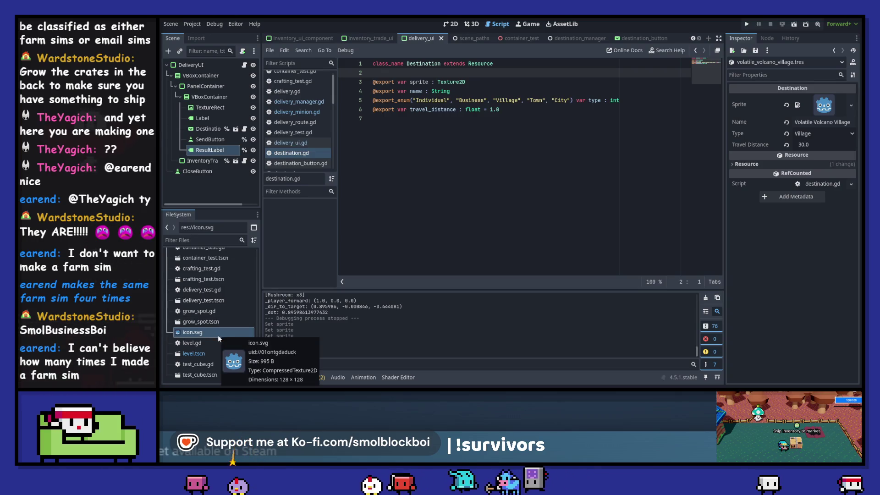
scroll(219, 334, up, 3)
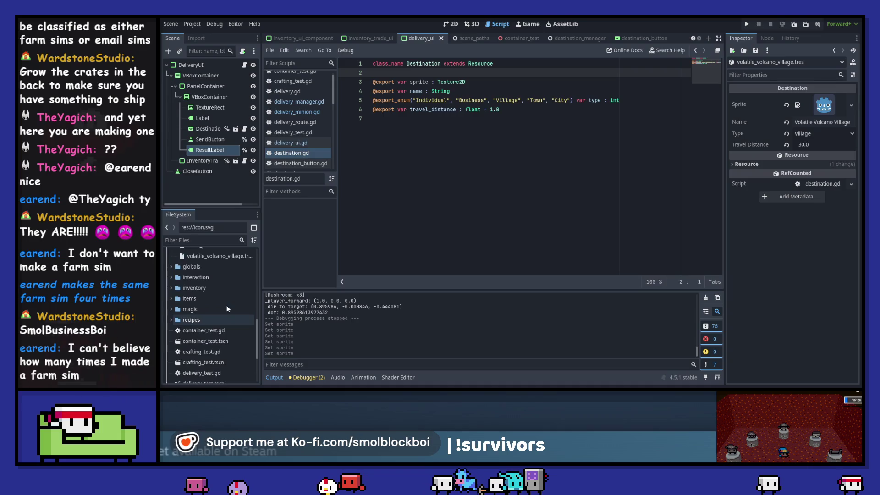
scroll(227, 309, up, 2)
scroll(228, 308, up, 2)
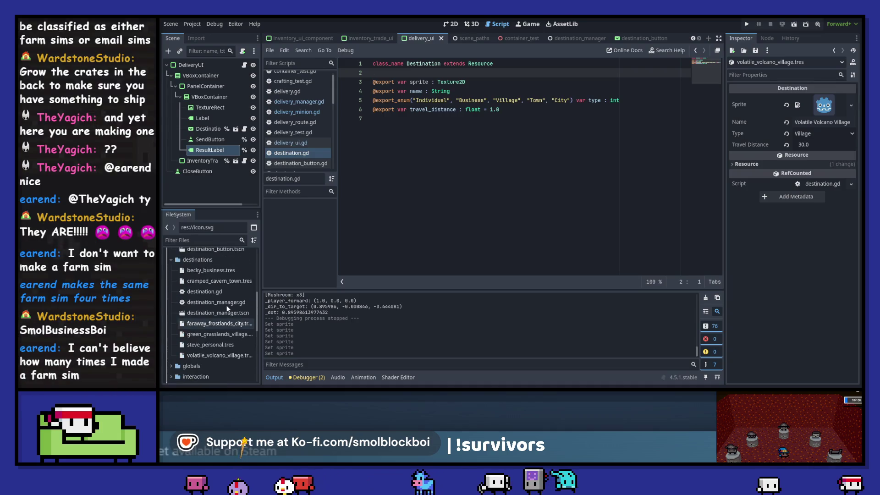
mouse_move(228, 275)
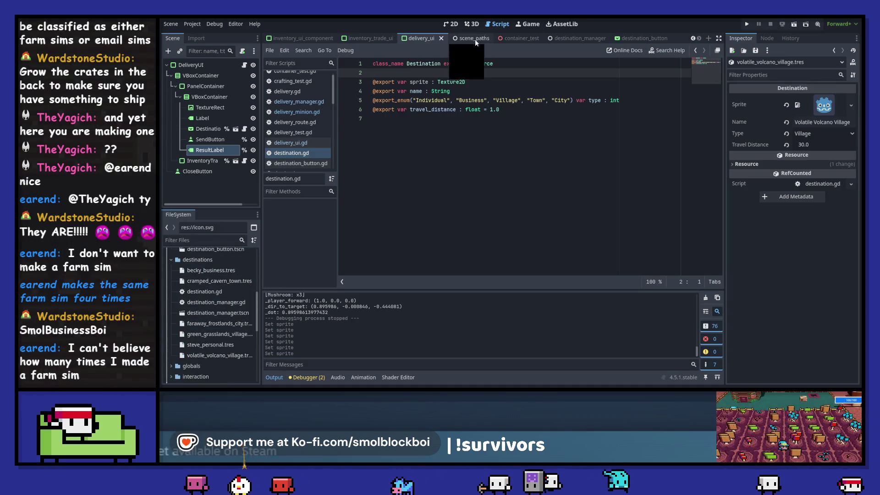
double_click(419, 82)
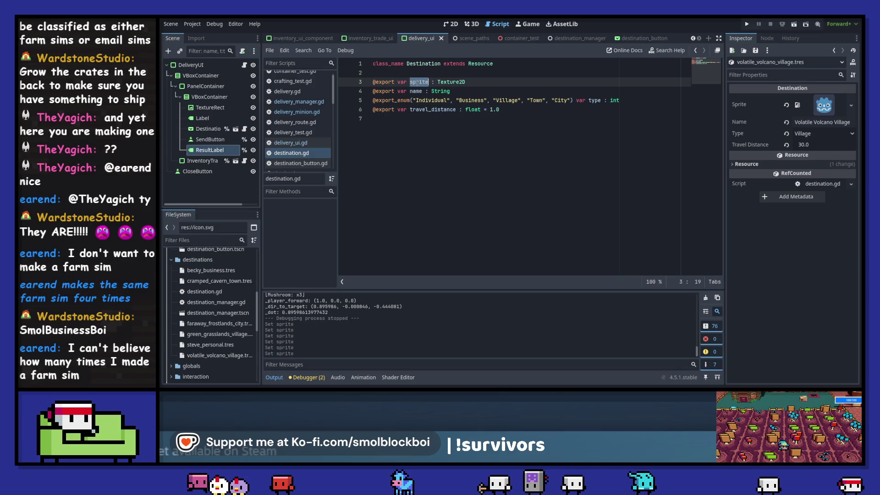
click(243, 64)
click(210, 150)
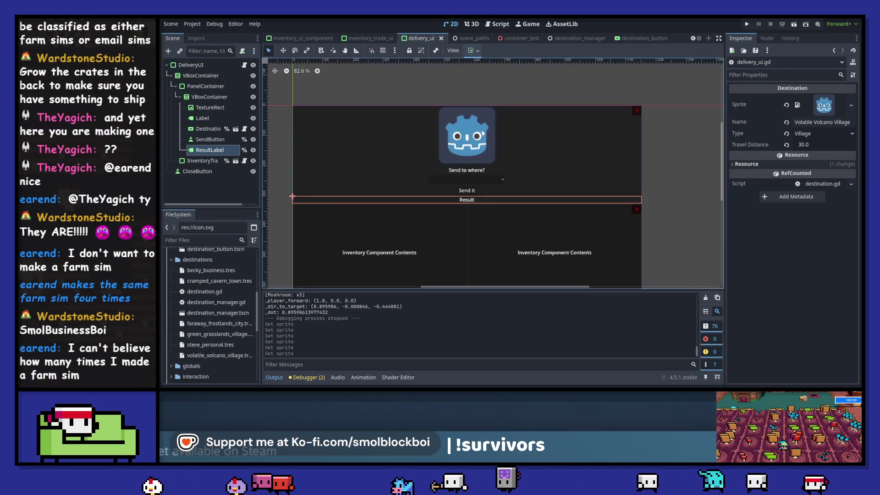
Step: Rename the TextureRect node to DestinationTexture and save the delivery UI scene
click(215, 107)
double_click(220, 106)
text(Destination)
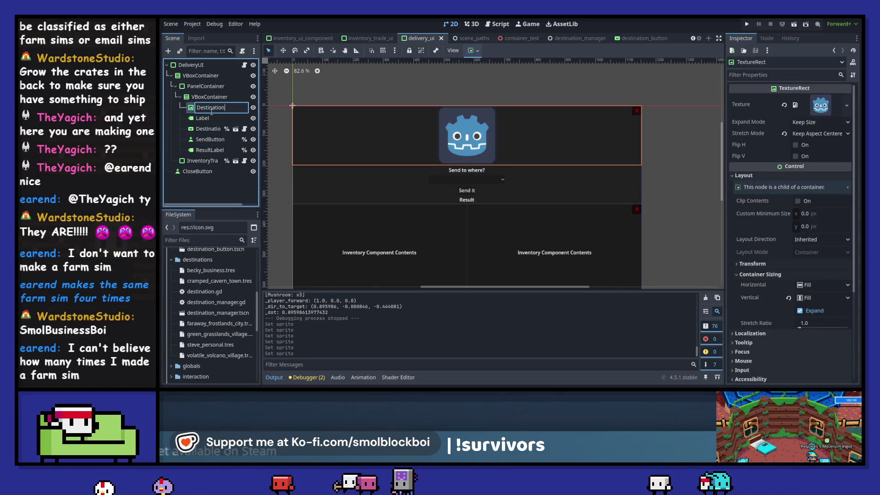
text(Sprite)
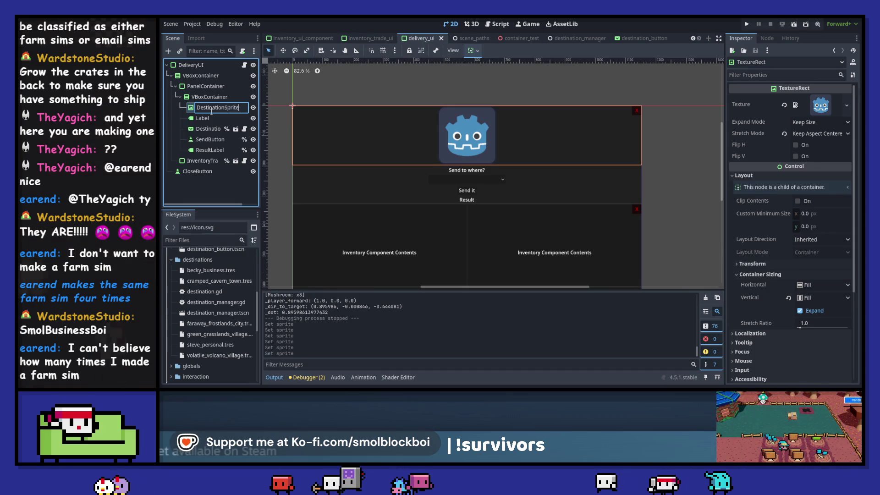
key(Return)
double_click(225, 107)
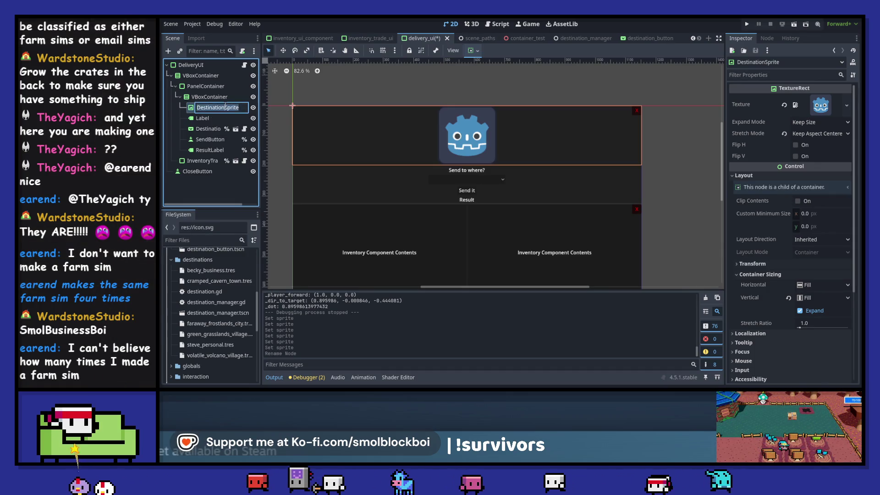
key(Delete)
key(Delete)
key(Delete)
text(Texture)
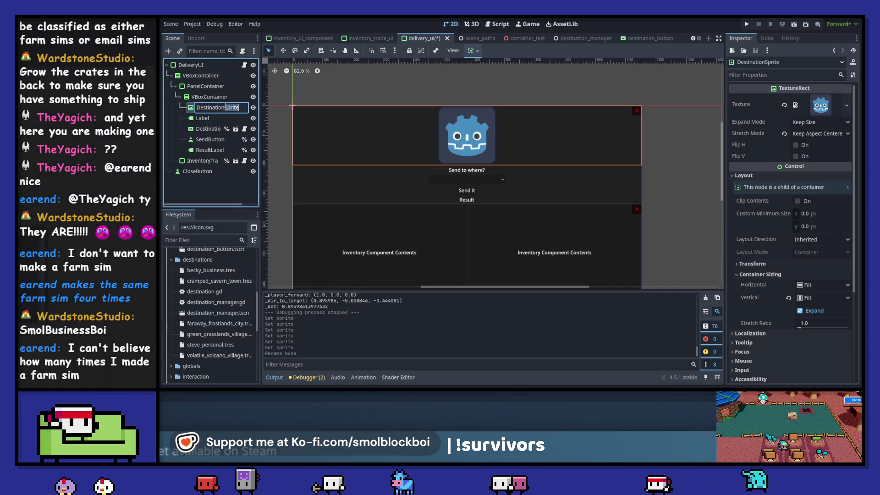
key(Return)
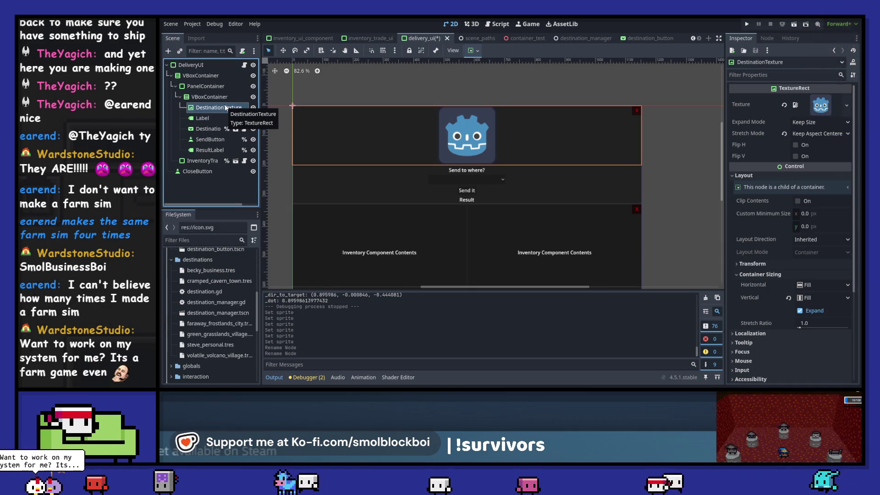
key(ctrl+s)
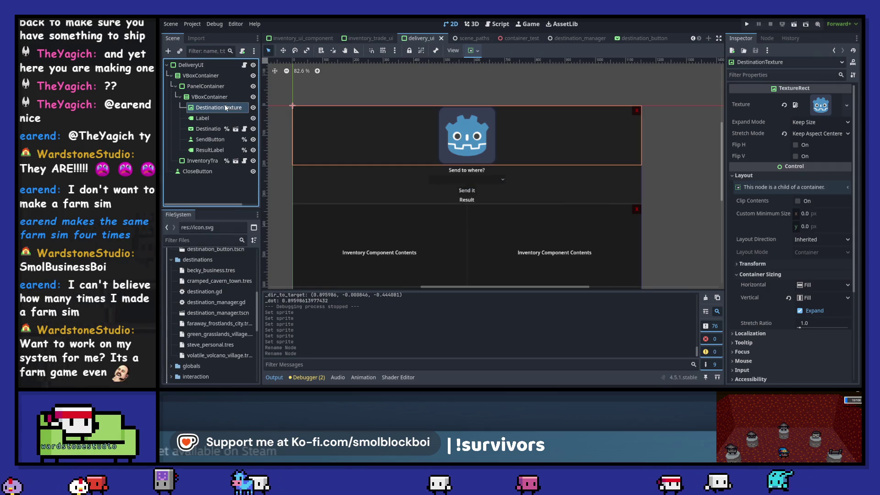
Step: Open the delivery_ui.gd script attached to the DeliveryUI root node
right_click(222, 110)
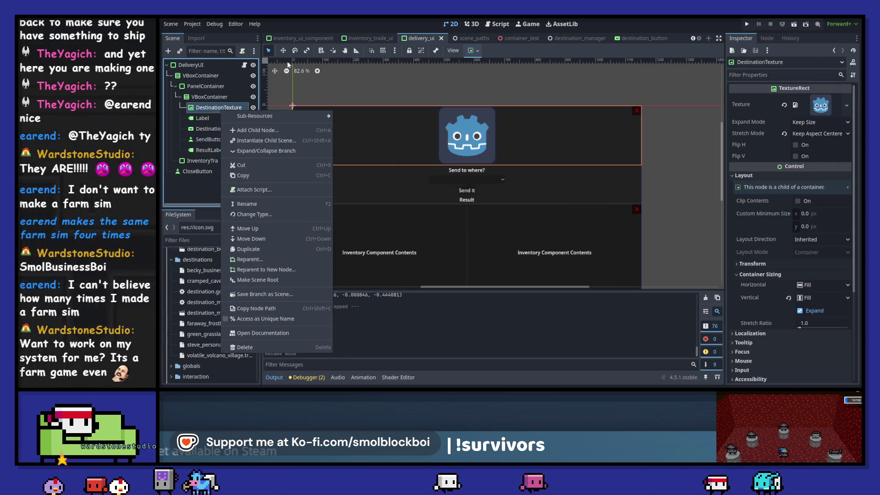
click(212, 108)
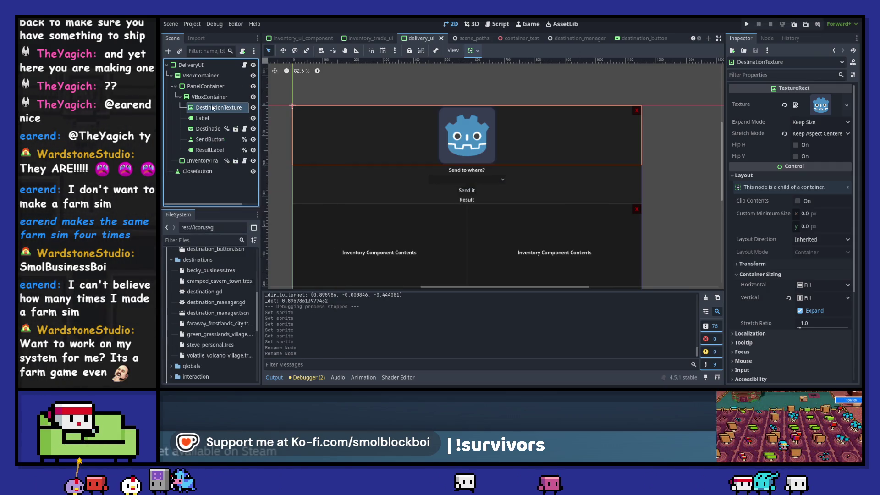
click(215, 67)
click(244, 65)
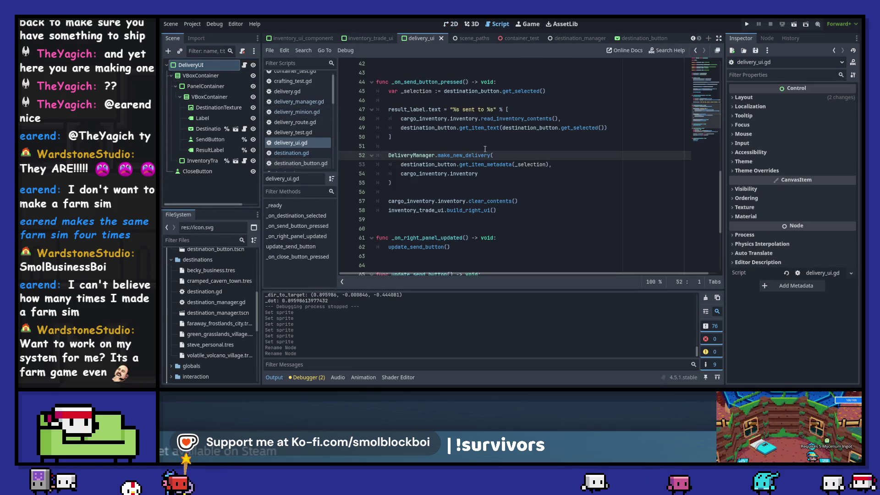
Step: Give the DestinationTexture node a scene-unique name and clear the output log
click(202, 107)
right_click(201, 107)
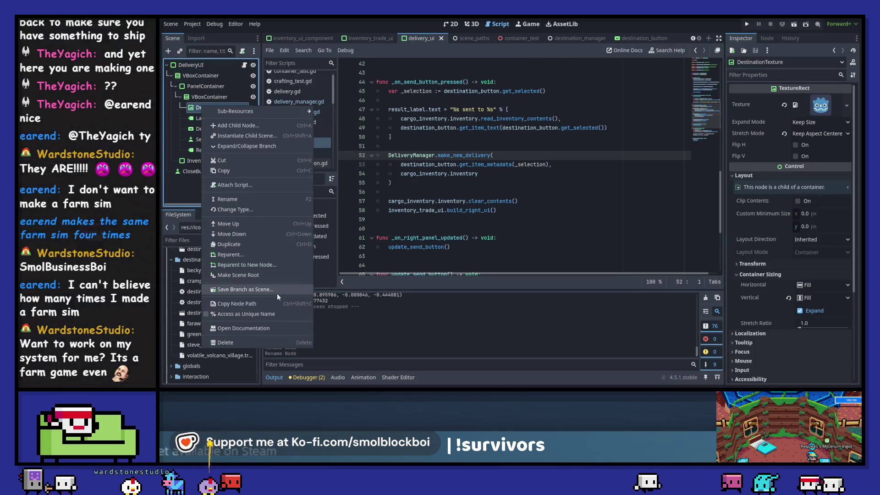
click(250, 314)
scroll(473, 182, up, 14)
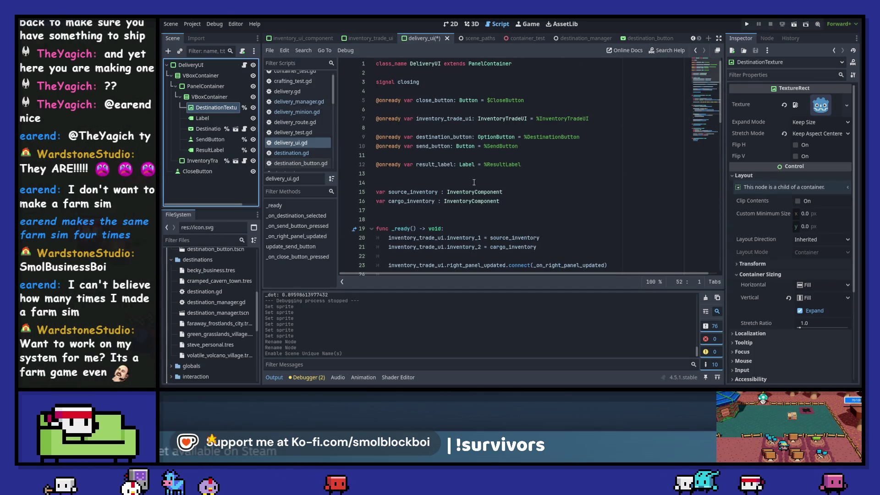
click(708, 298)
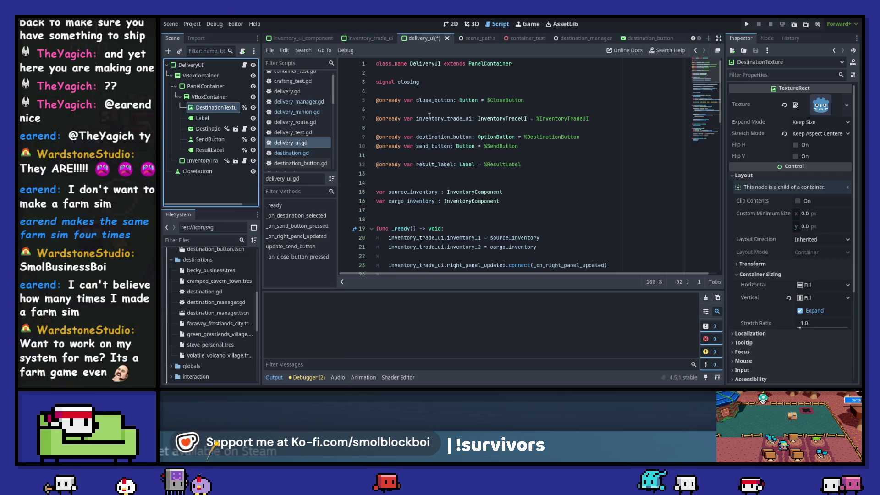
click(432, 130)
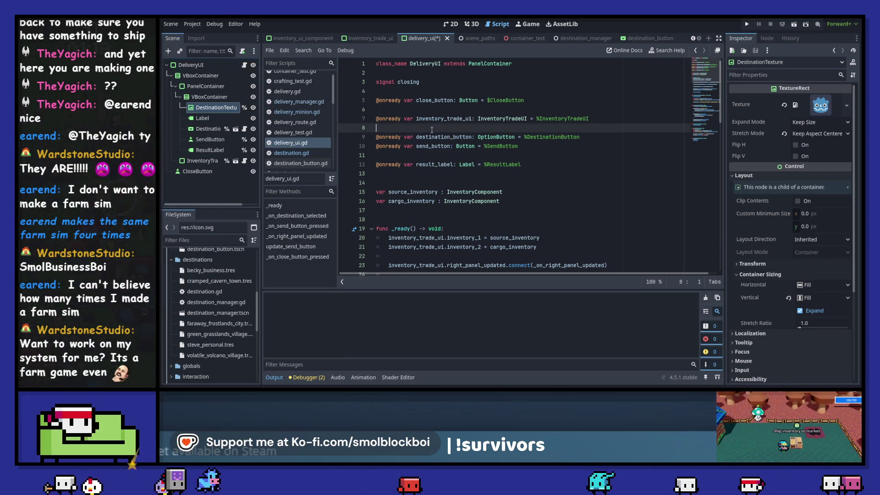
drag(215, 108, 440, 146)
key(BackSpace)
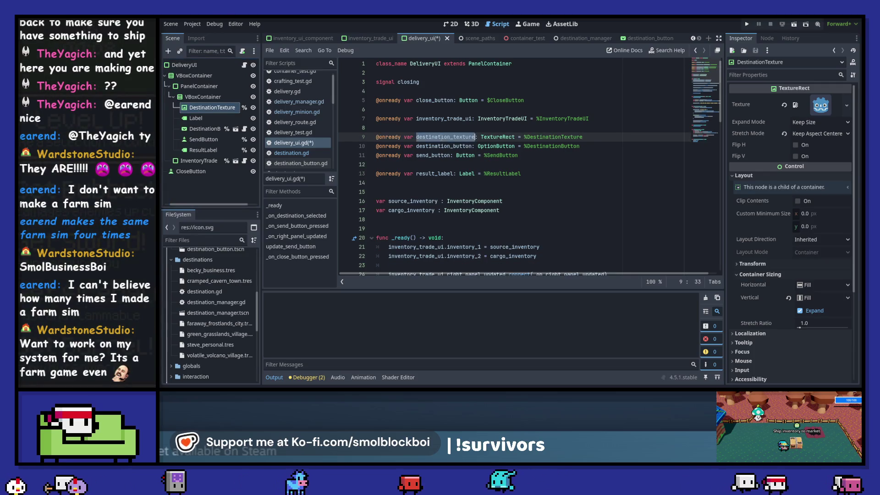
key(ctrl+s)
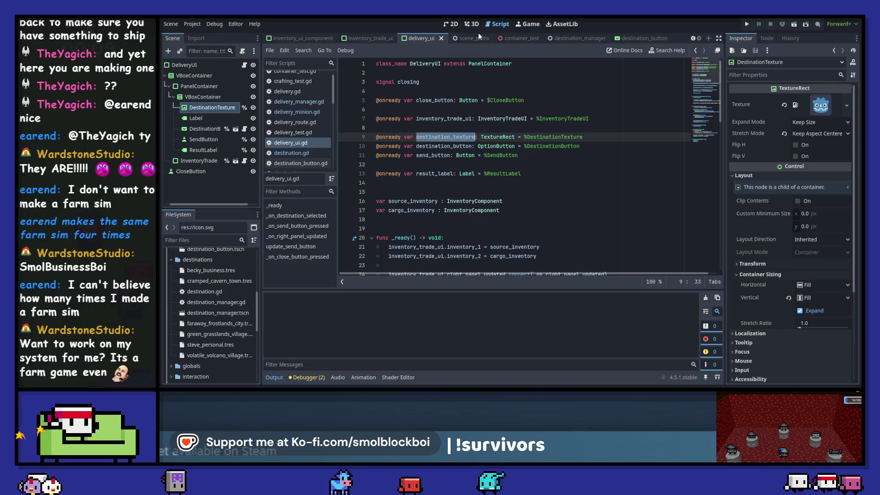
Step: Check the DeliveryUI layout, then return to delivery_ui.gd at line 38
click(455, 26)
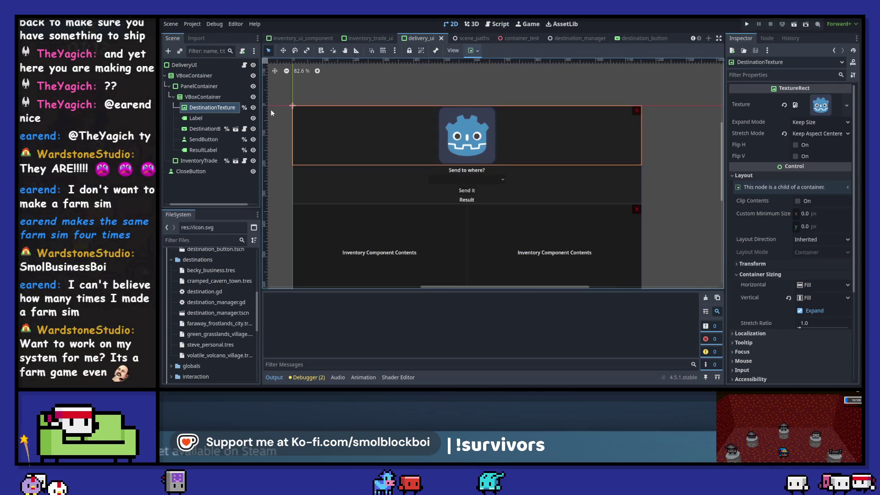
key(ctrl+F3)
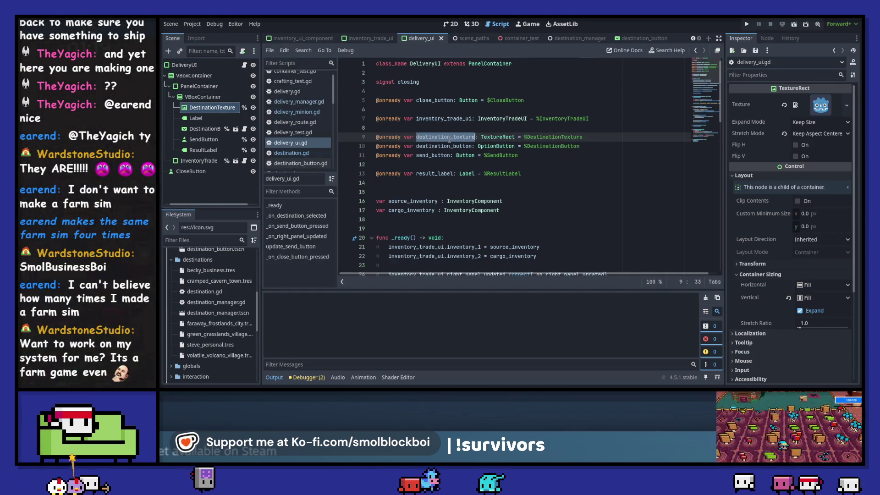
scroll(449, 145, down, 6)
scroll(449, 139, down, 4)
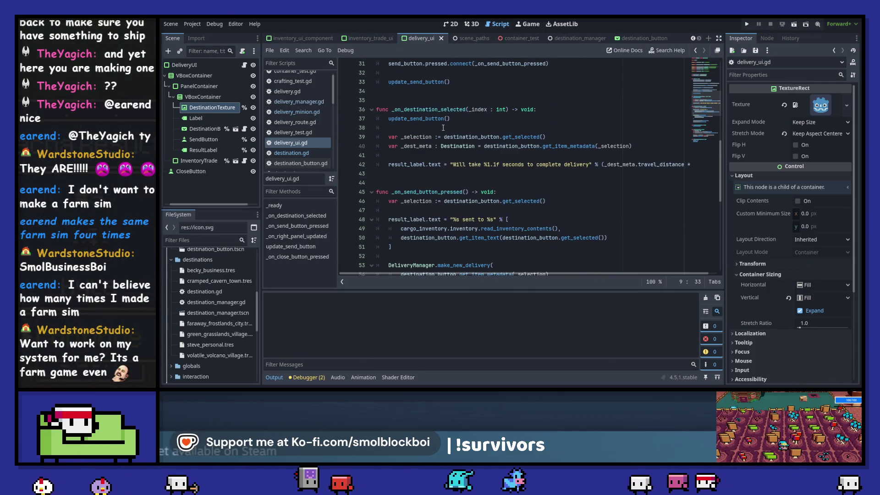
click(443, 128)
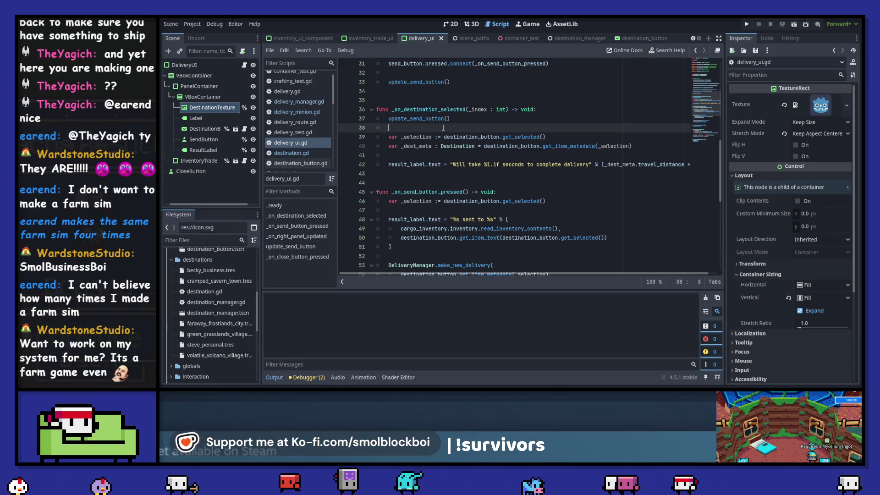
Step: Add 'destination_texture.texture = _dest_meta.sprite' below the result_label line, save, and return to the 2D layout
key(Return)
key(Return)
key(Up)
text(.tex)
key(Return)
key(Escape)
key(alt+Down)
key(alt+Down)
key(alt+Down)
key(alt+Down)
key(alt+Down)
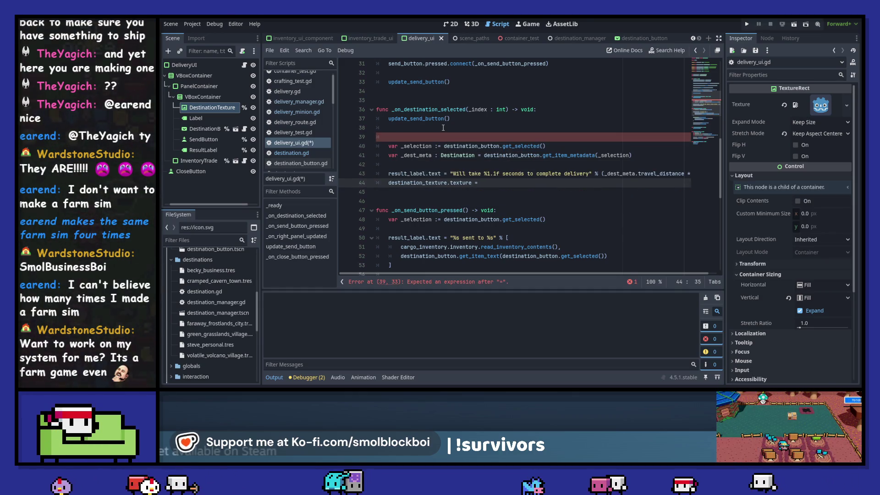
key(alt+Down)
key(Left)
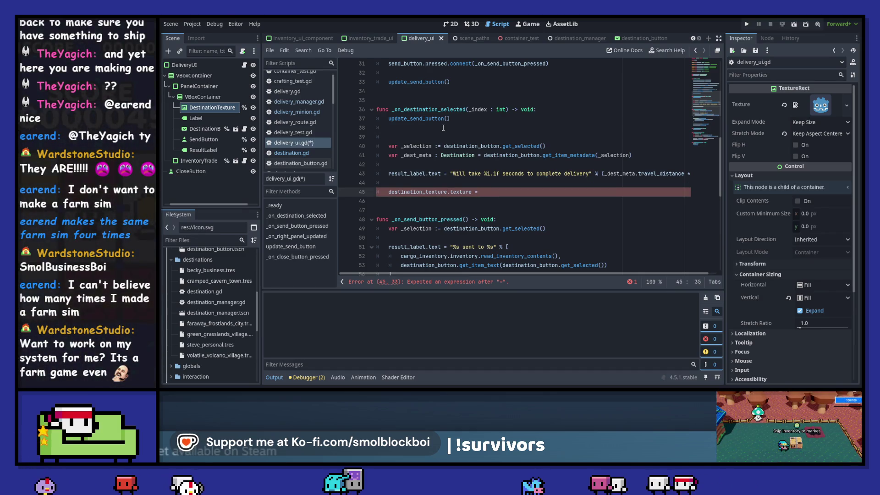
text(dest_meta.)
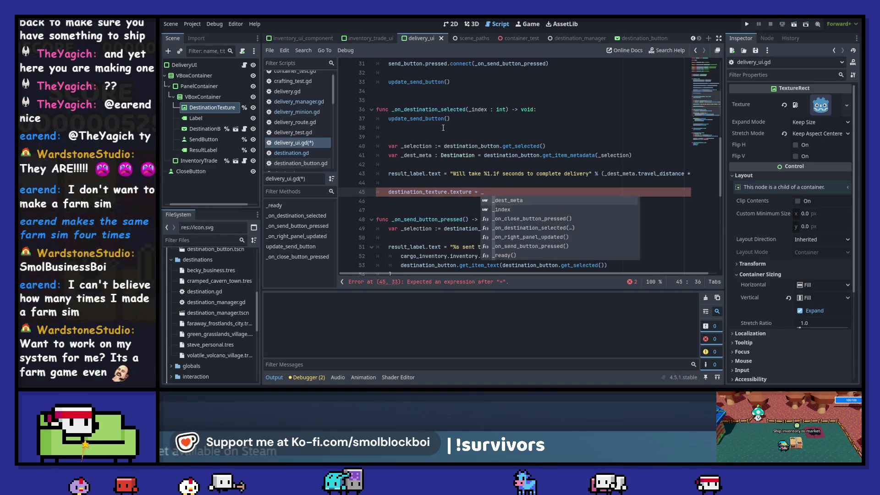
text(sprite)
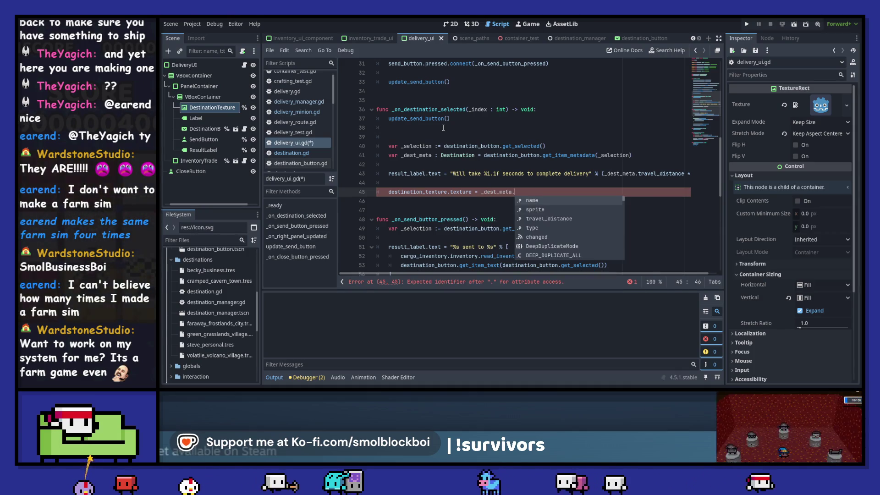
key(ctrl+s)
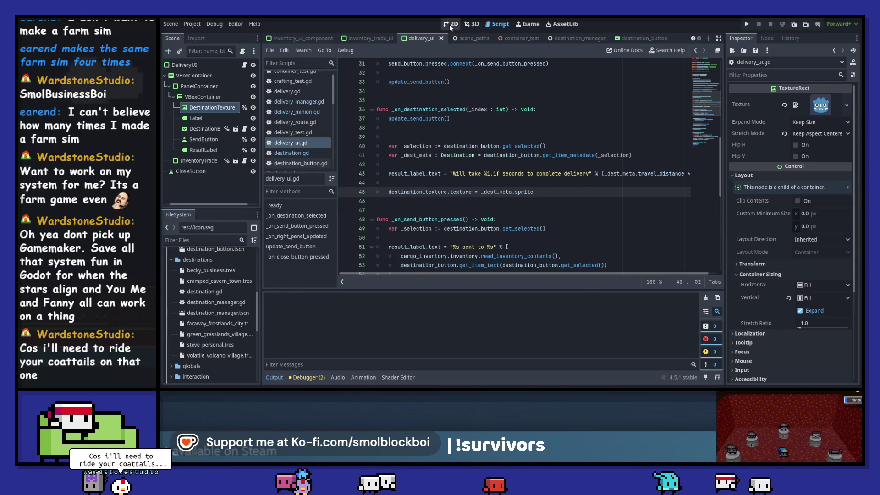
click(450, 25)
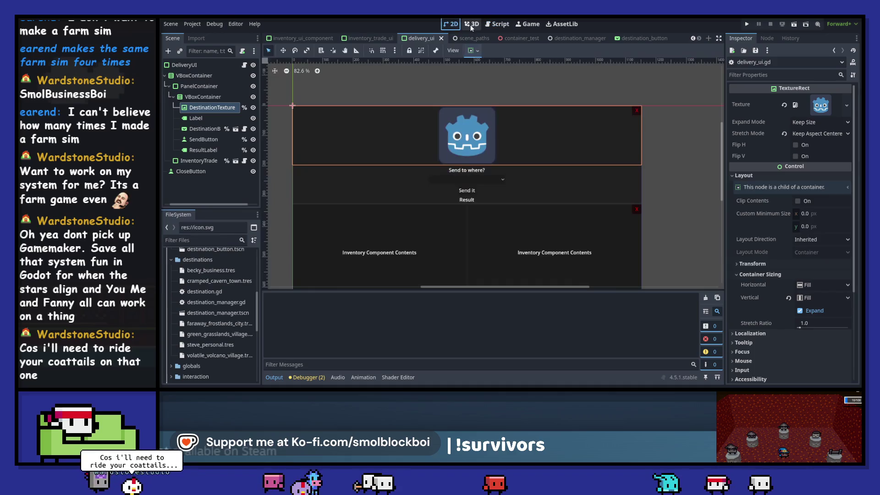
Step: Run the game from the DeliveryUI scene and walk the player to the delivery block
click(191, 65)
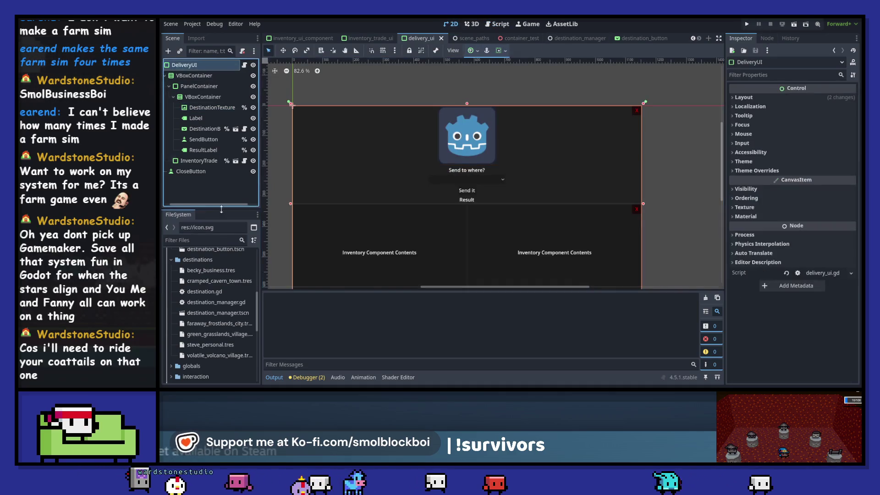
key(F5)
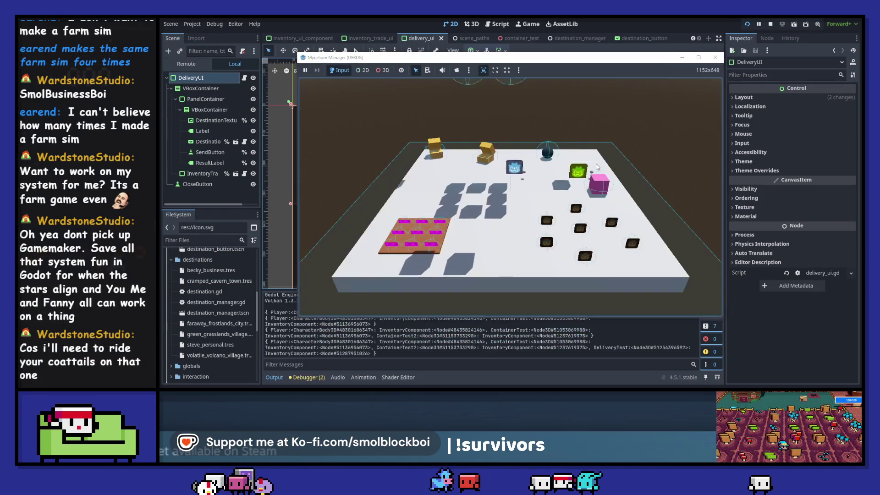
key(s)
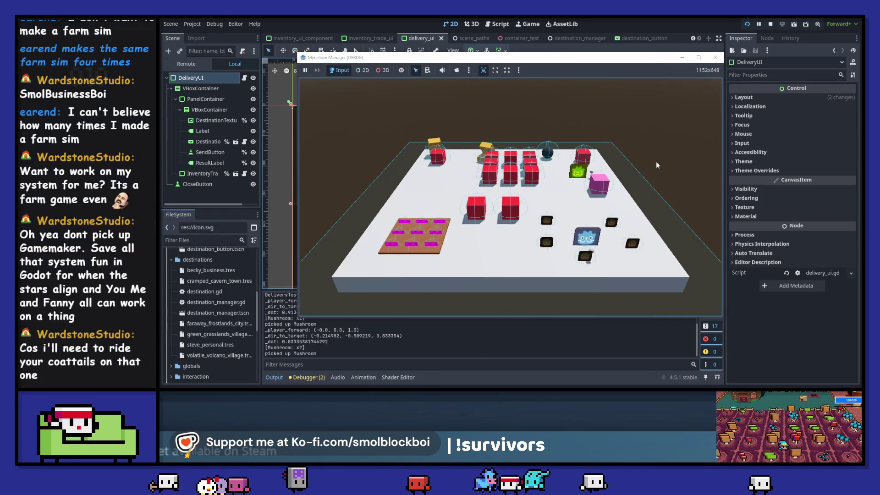
key(a)
key(w)
key(w)
key(d)
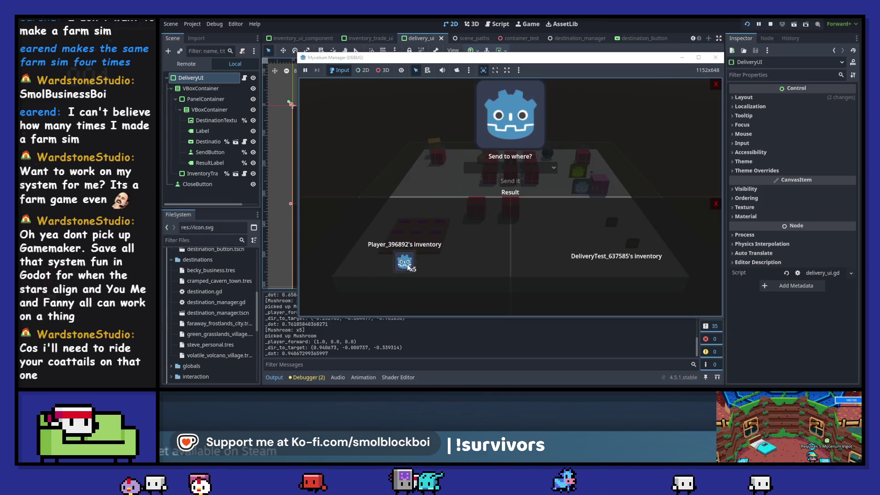
Step: Move two mushrooms to DeliveryTest, choose Faraway Frostlands City, then stop the game
click(404, 262)
click(404, 262)
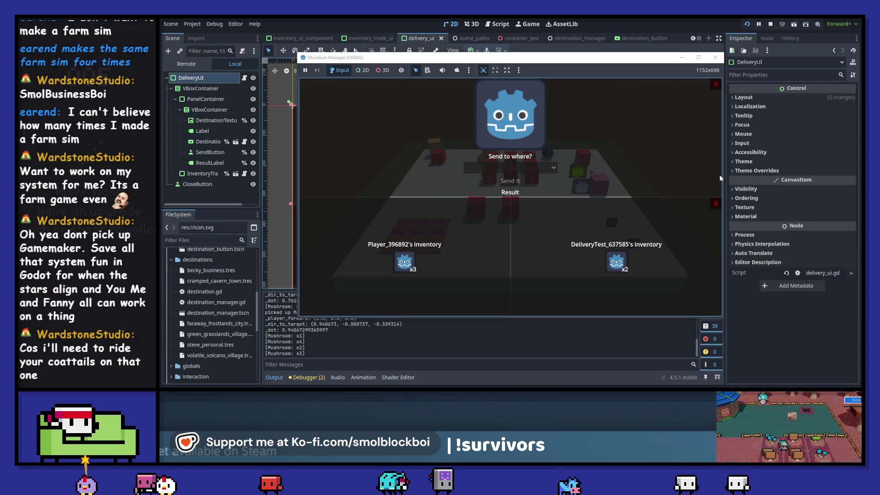
click(521, 167)
click(516, 209)
click(715, 57)
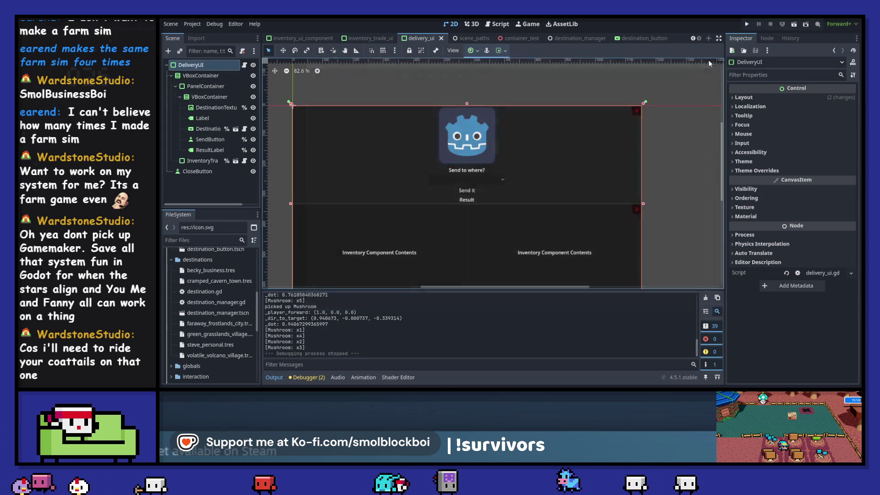
scroll(217, 302, down, 5)
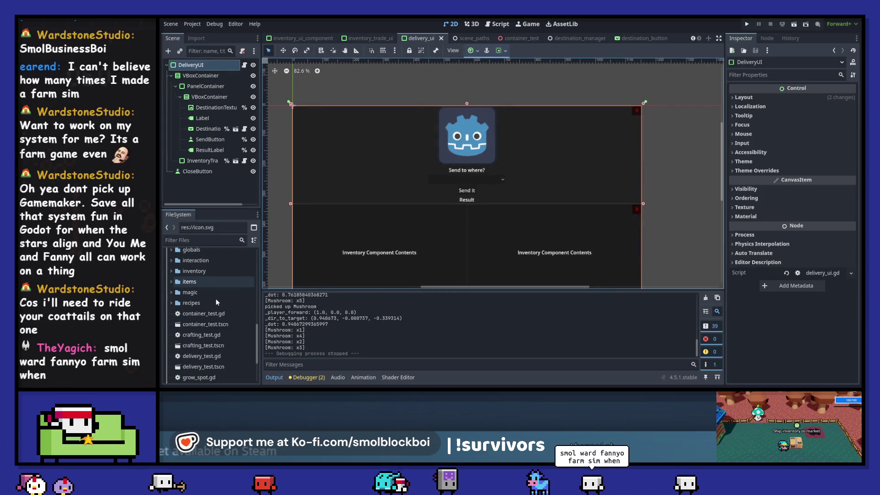
scroll(226, 344, down, 6)
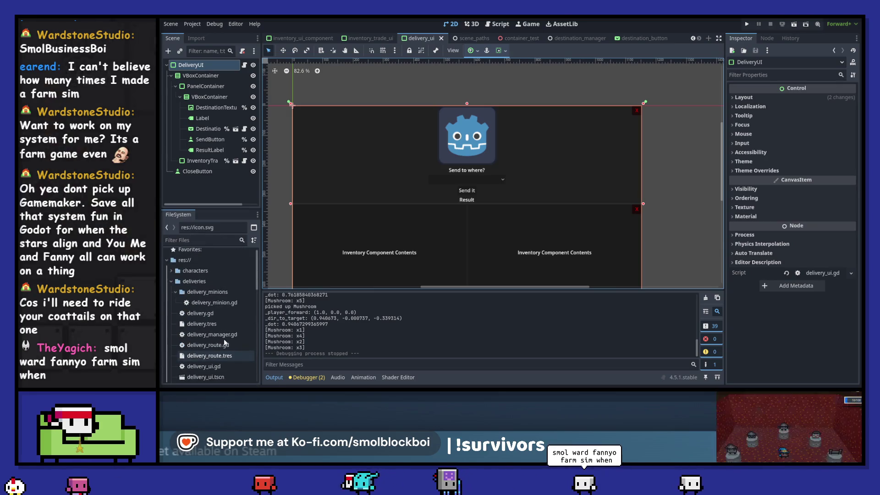
scroll(222, 335, down, 3)
right_click(223, 293)
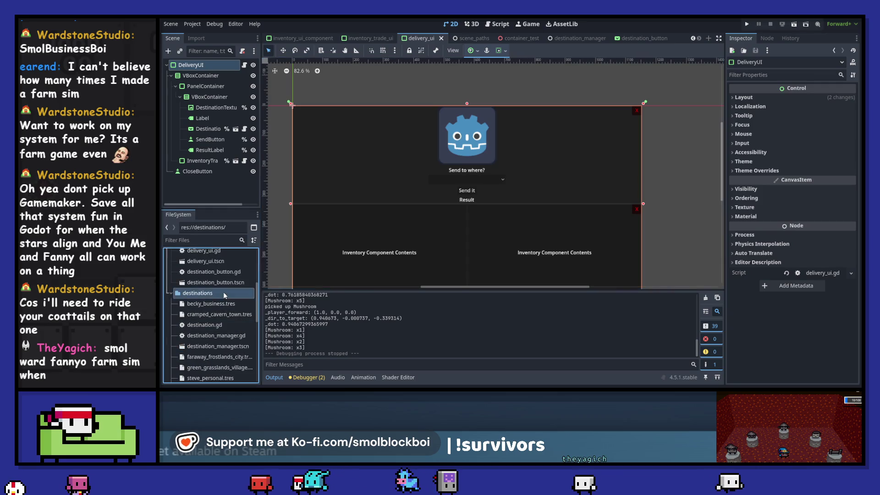
mouse_move(257, 233)
click(329, 232)
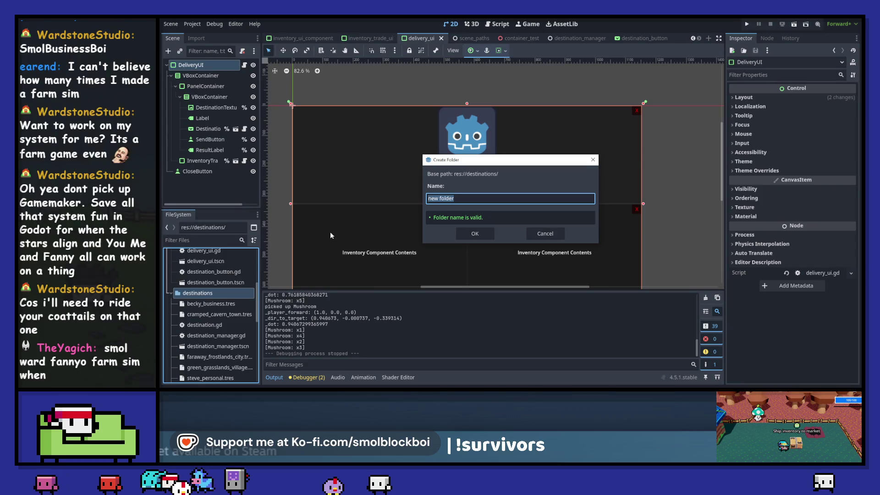
key(Escape)
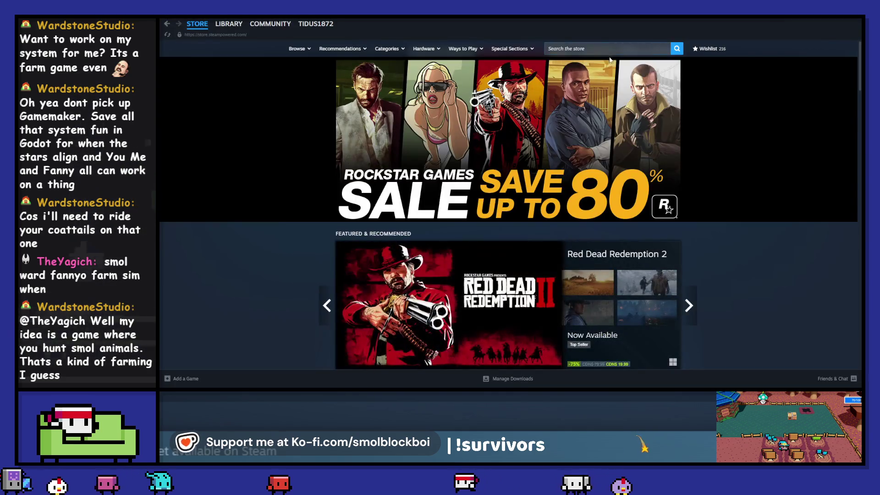
Step: Search the Steam store for 'escape from' and open the Escape from Ever After page
click(614, 49)
text(escape from)
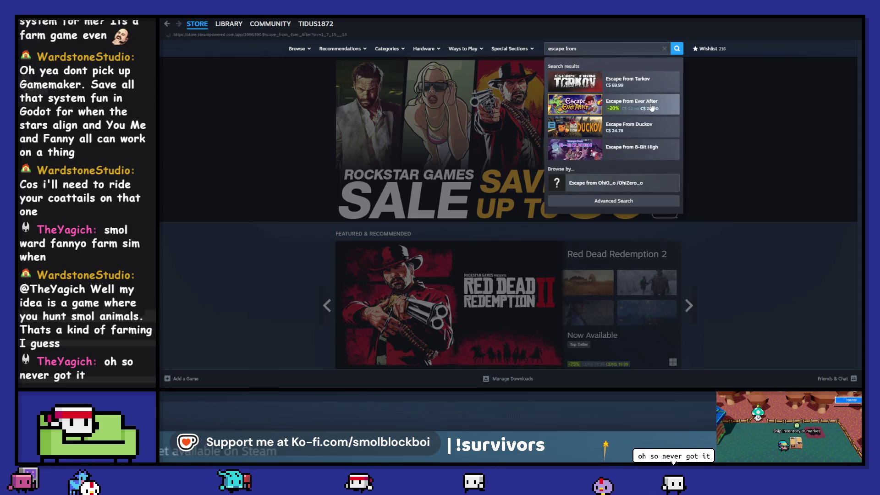
click(651, 107)
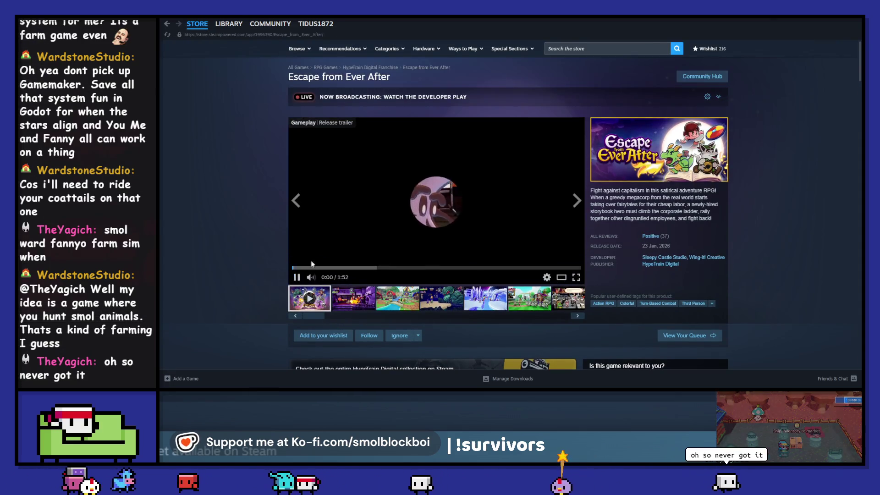
Step: Enlarge the game's screenshots and page forward to the night tentacle screenshot
click(354, 298)
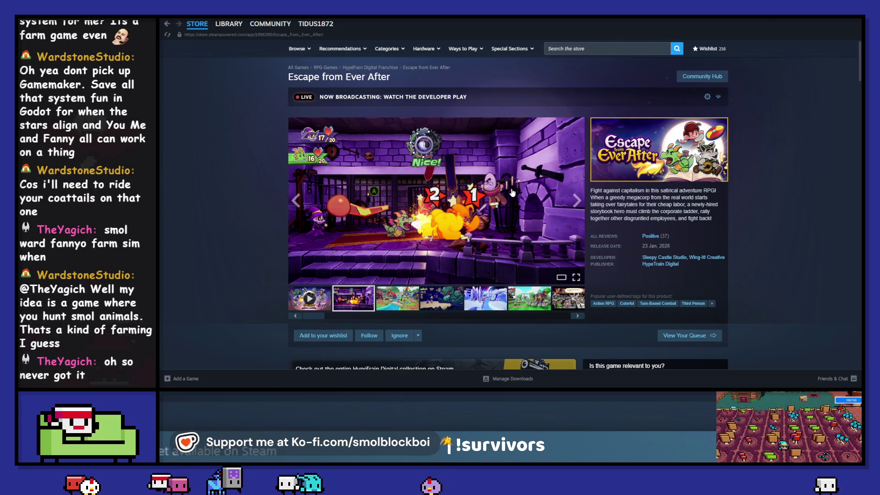
click(534, 194)
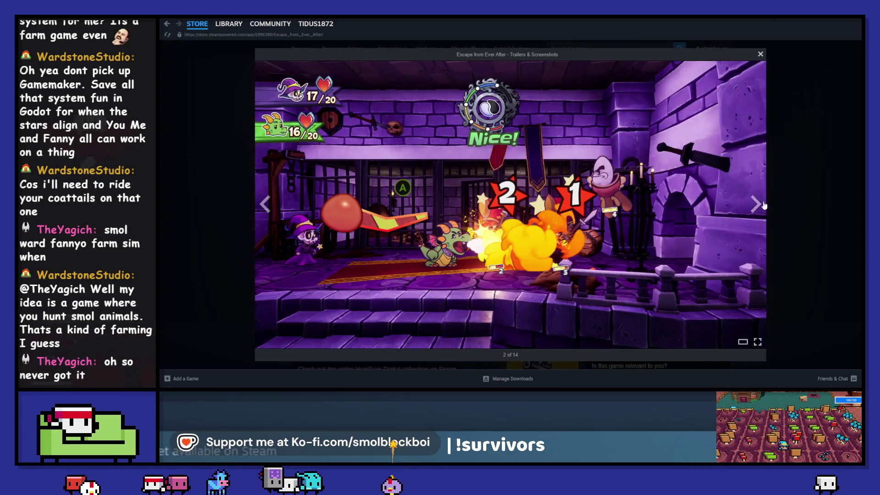
click(755, 204)
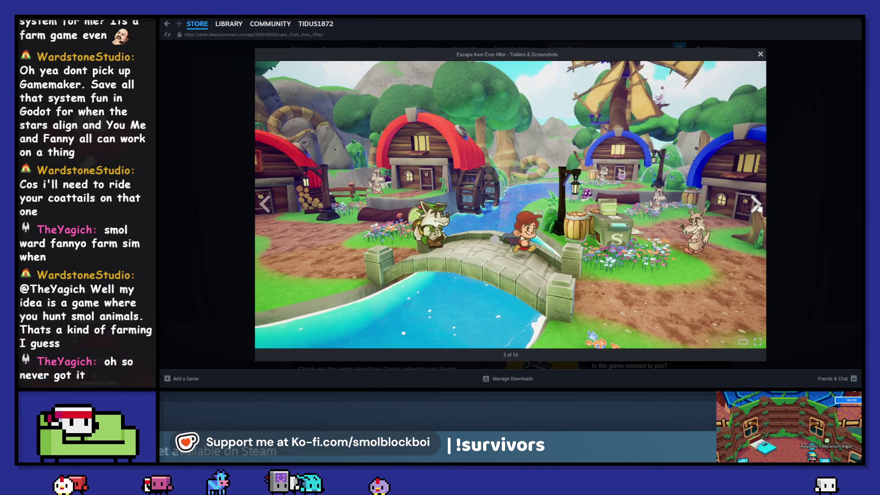
click(755, 204)
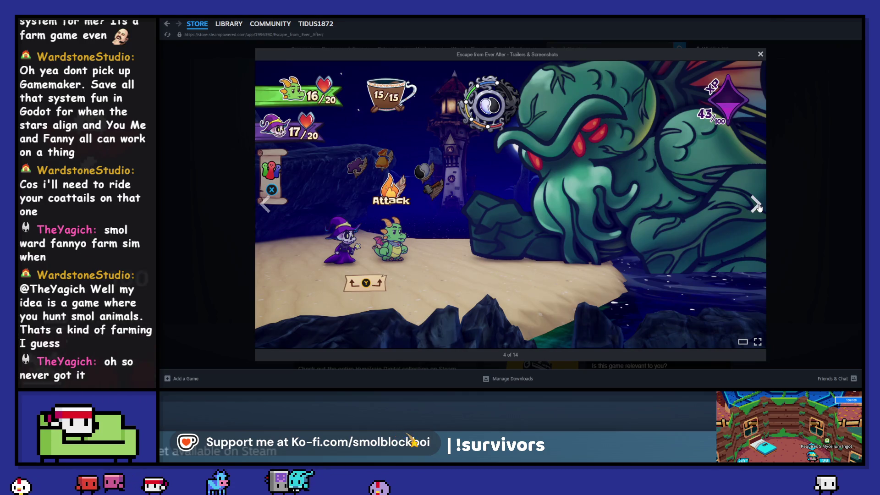
click(756, 204)
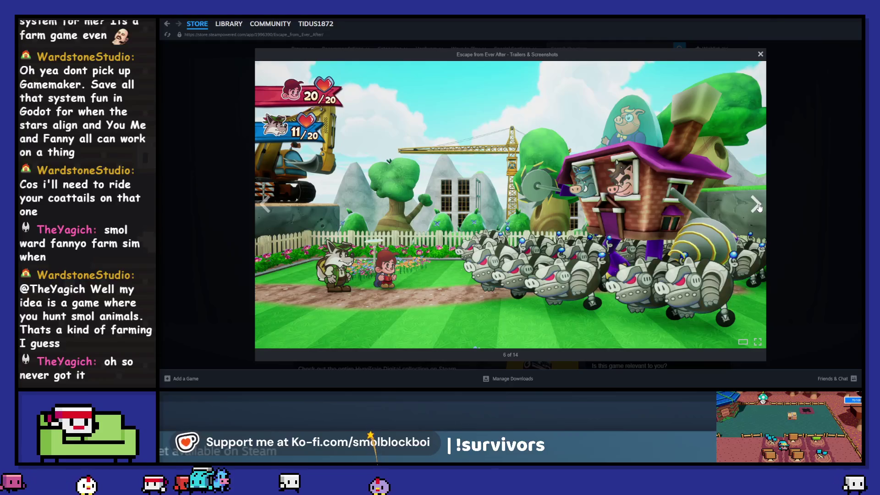
click(756, 205)
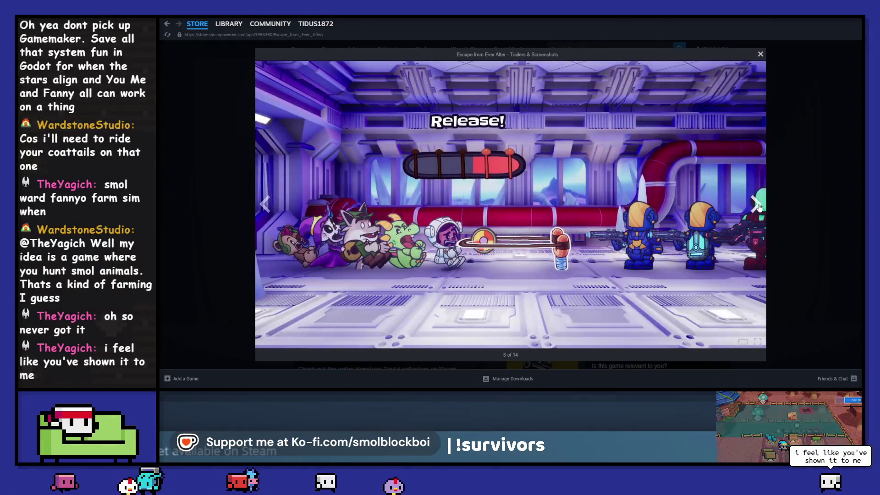
click(757, 205)
click(757, 205)
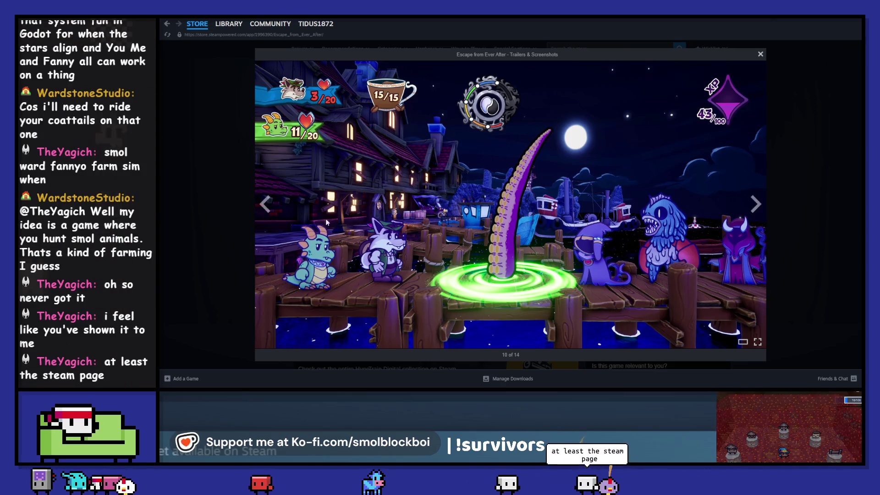
Step: Page back through the screenshots to the pirate beach one and close the viewer
click(267, 205)
click(266, 204)
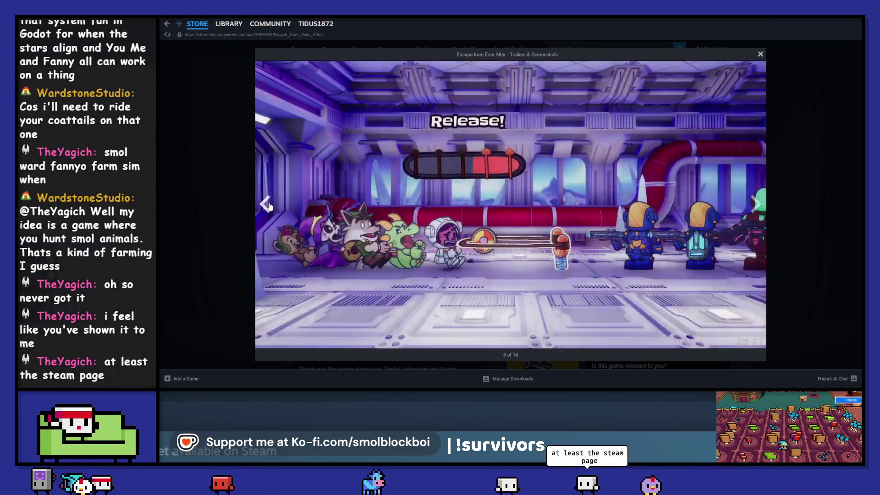
click(267, 205)
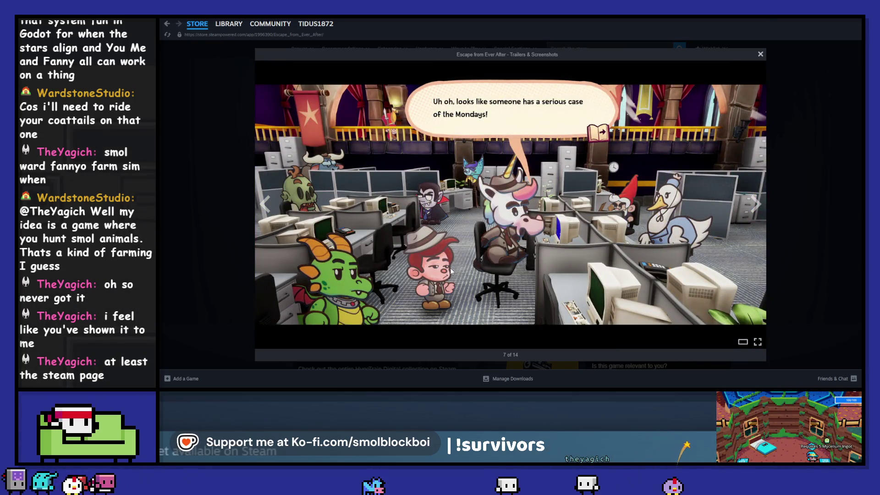
click(272, 210)
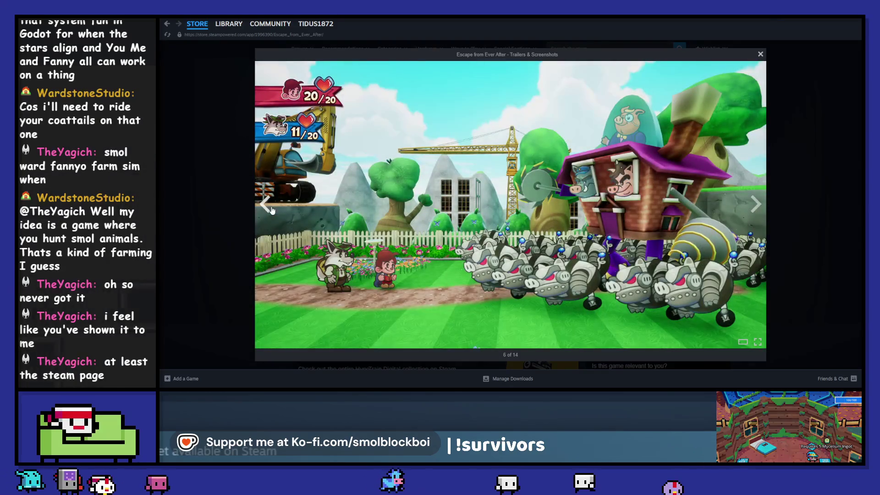
click(271, 210)
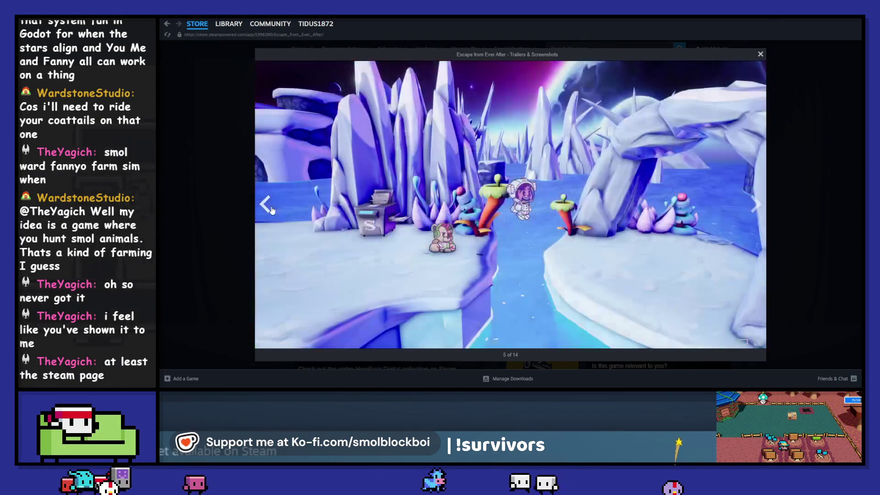
click(271, 211)
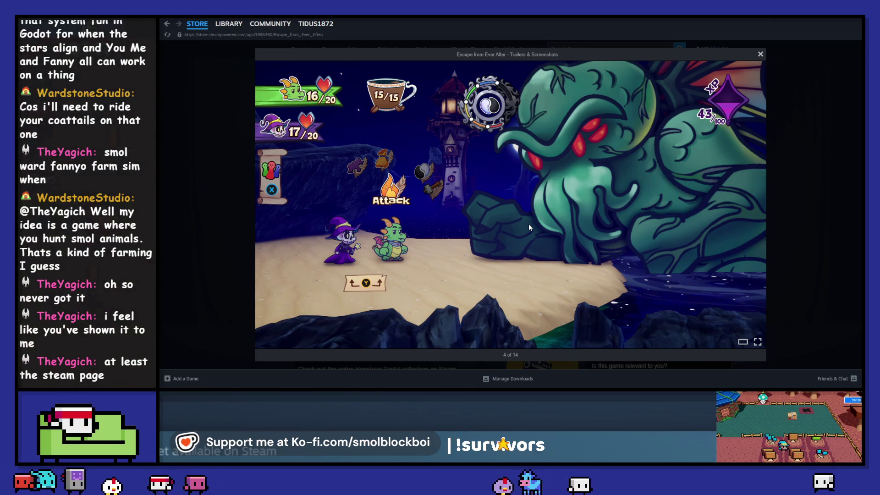
click(266, 204)
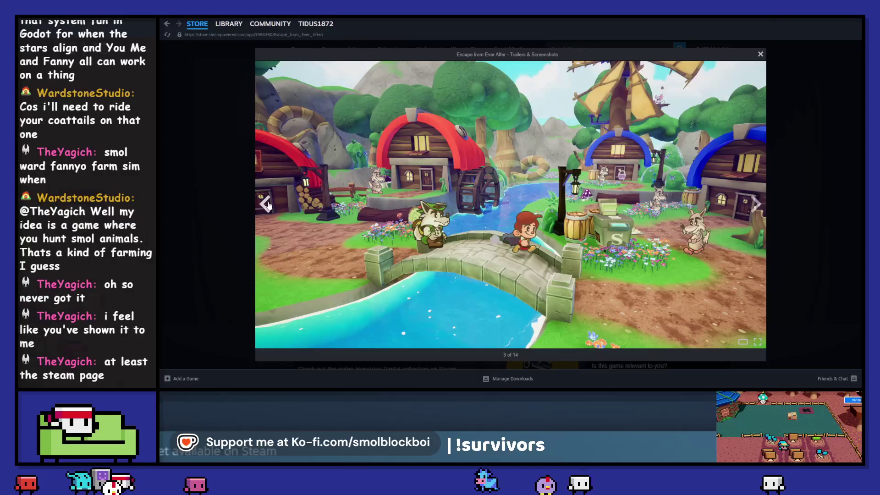
click(267, 204)
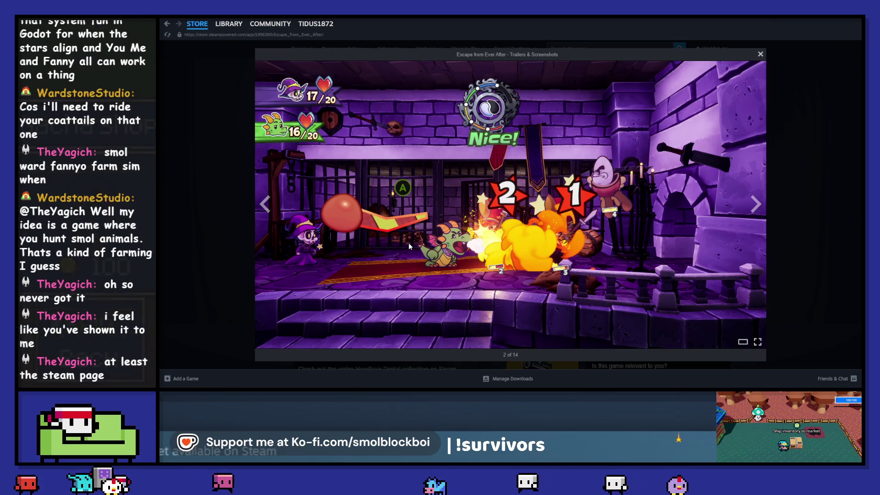
click(265, 204)
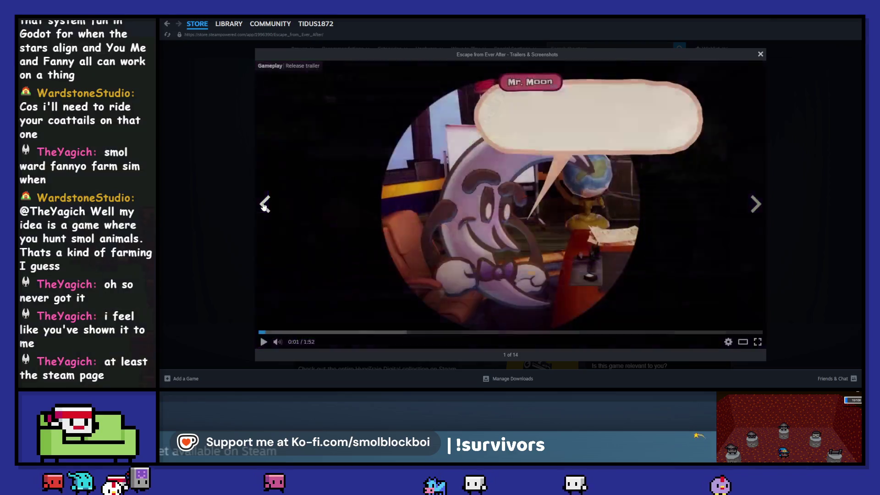
click(265, 204)
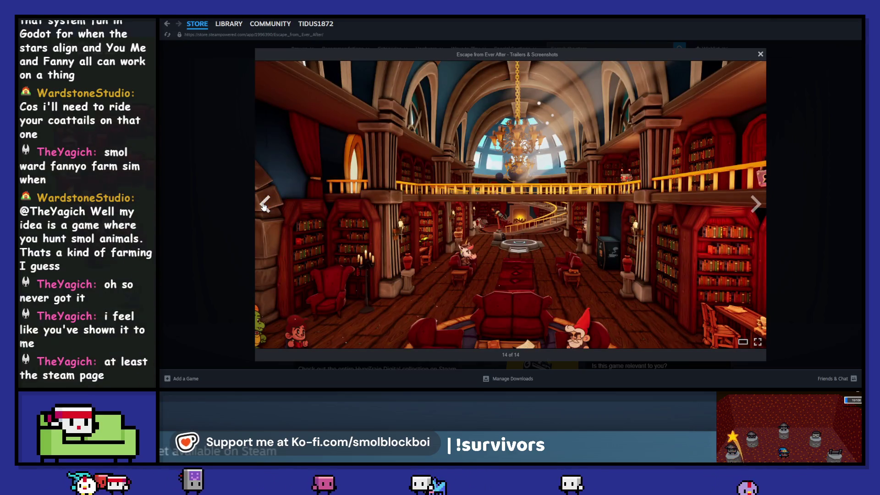
click(264, 207)
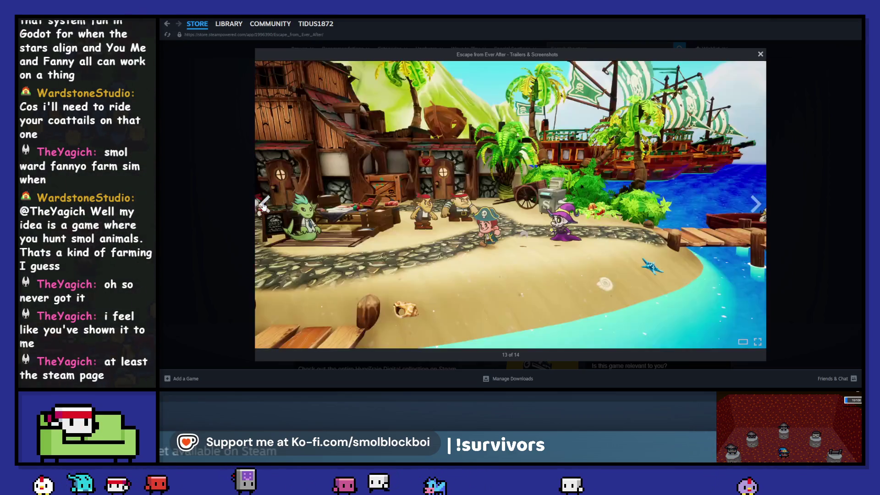
key(Escape)
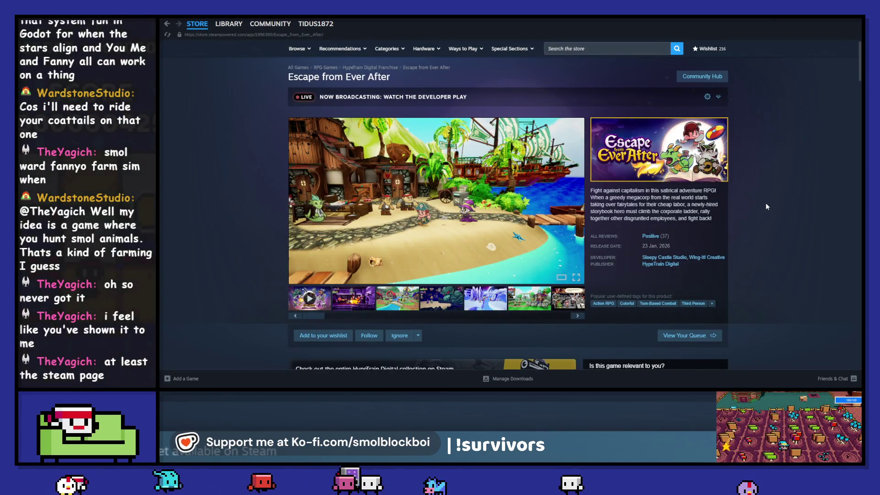
Step: Add Escape from Ever After to the wishlist
scroll(766, 207, down, 3)
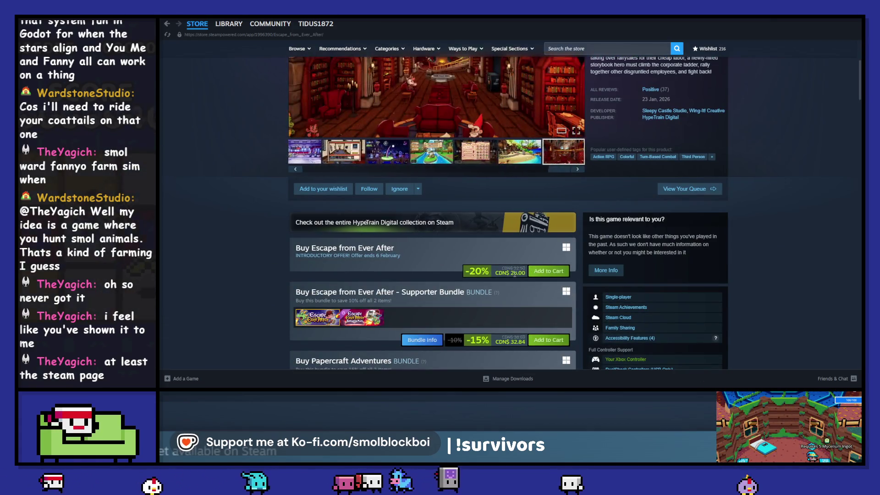
scroll(314, 198, up, 3)
scroll(265, 238, down, 2)
click(326, 264)
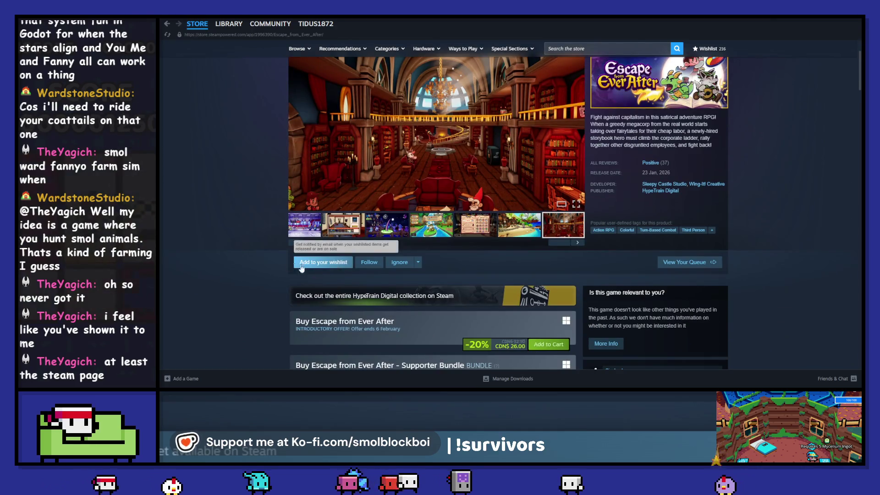
Step: Scroll down the store page to read the game's user reviews
mouse_move(653, 167)
scroll(653, 167, down, 10)
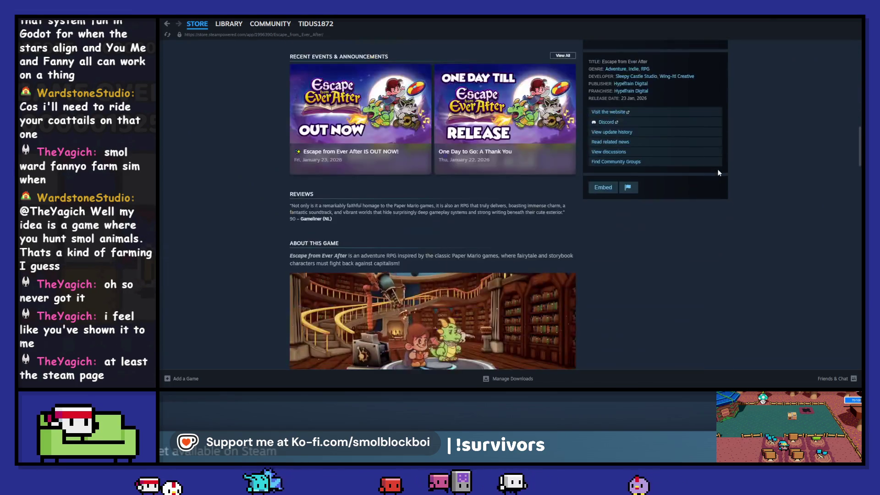
scroll(718, 172, down, 3)
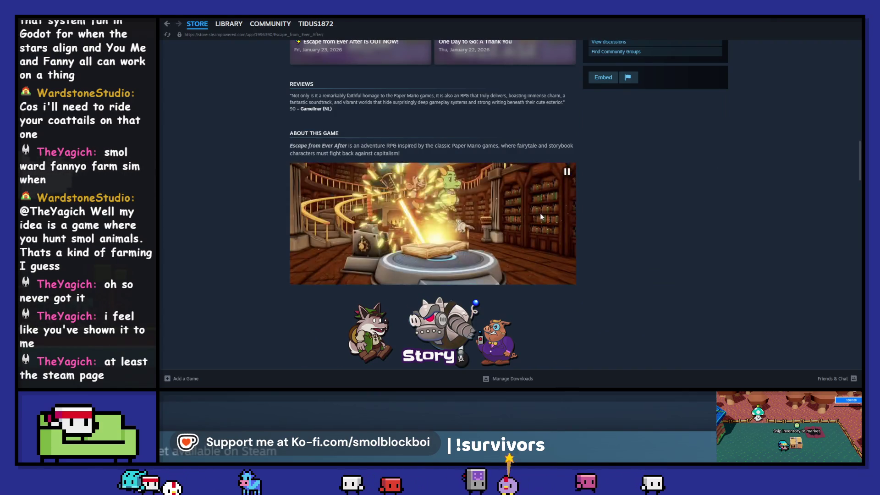
scroll(541, 217, down, 15)
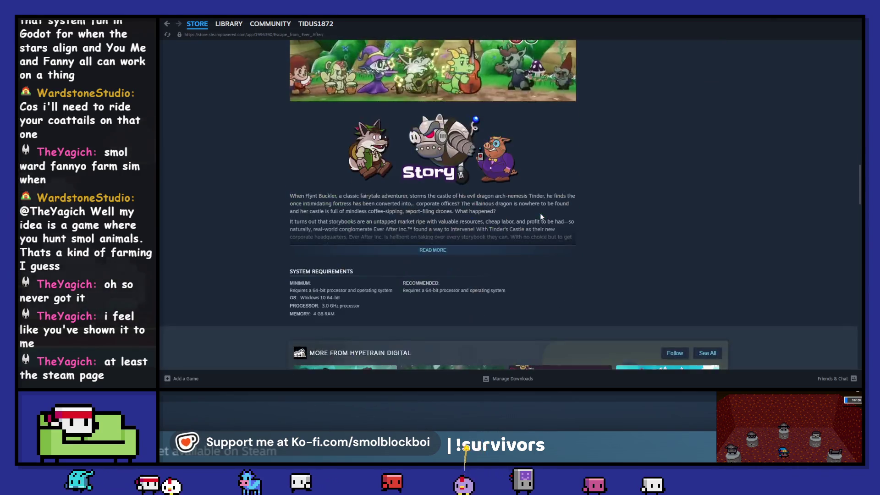
scroll(540, 216, down, 3)
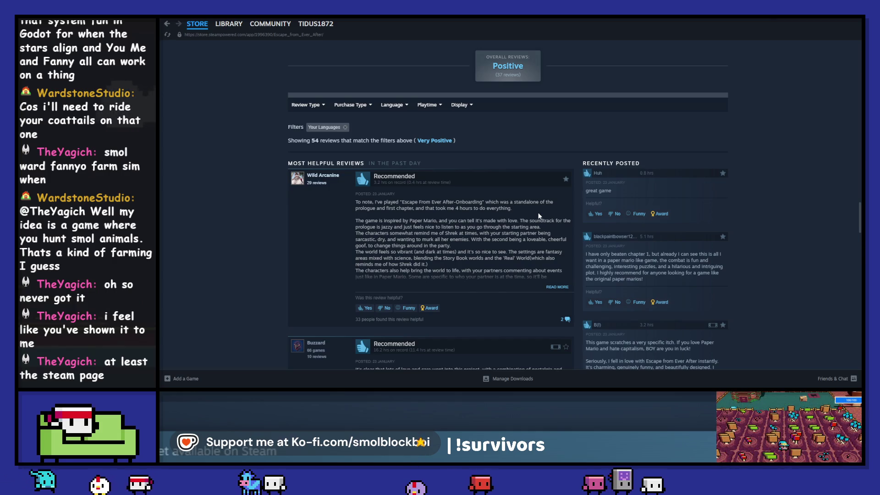
scroll(539, 216, down, 5)
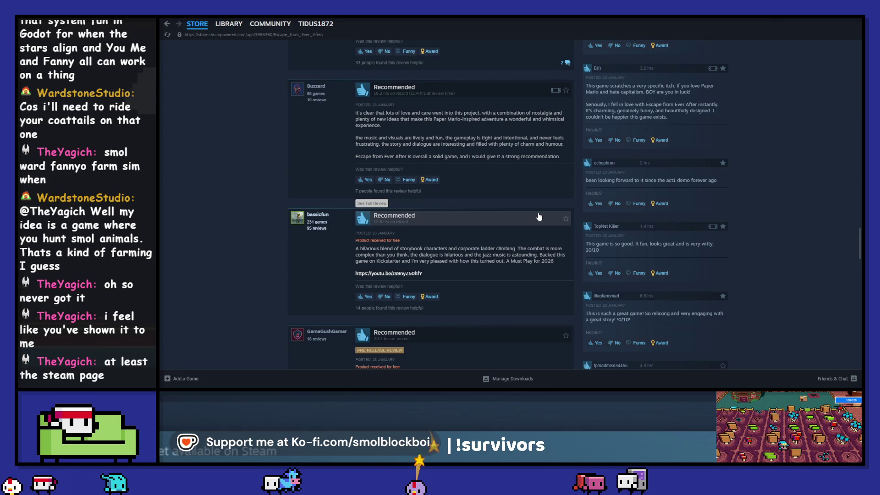
scroll(539, 217, down, 2)
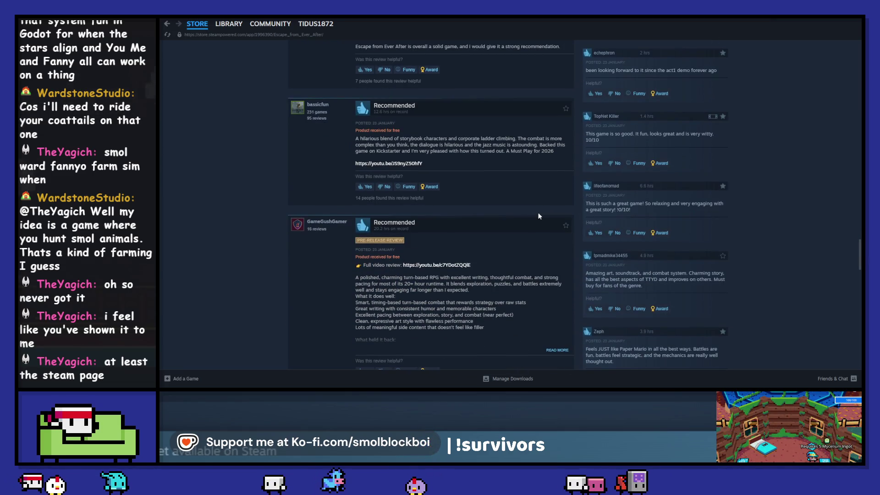
scroll(539, 216, down, 8)
scroll(538, 213, up, 3)
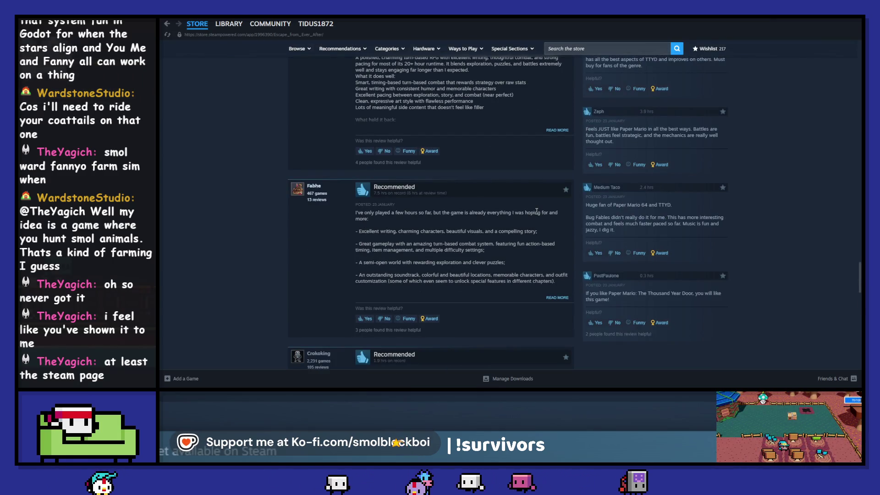
Step: View Supermarket Together in the Steam library, then switch back to the Godot editor
click(228, 24)
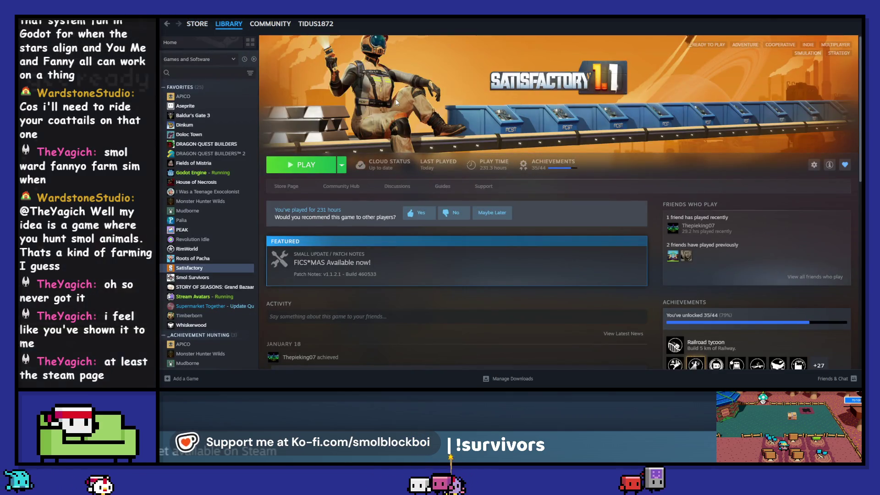
click(243, 307)
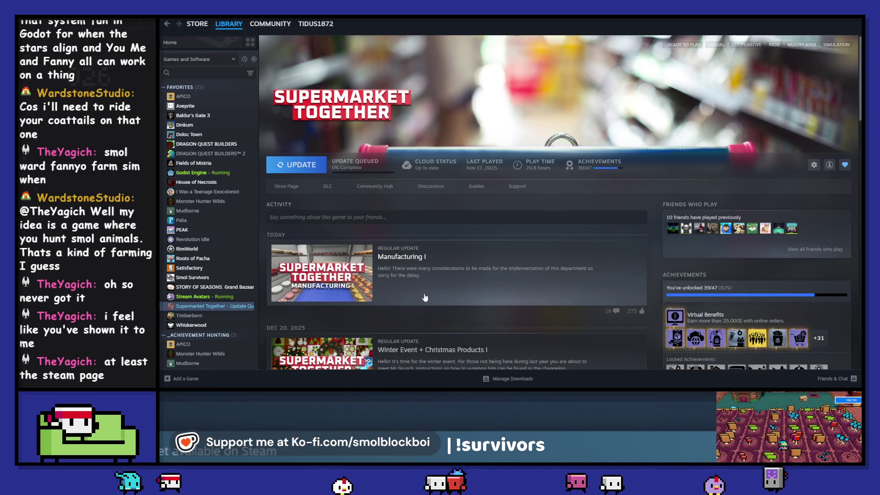
key(alt+Tab)
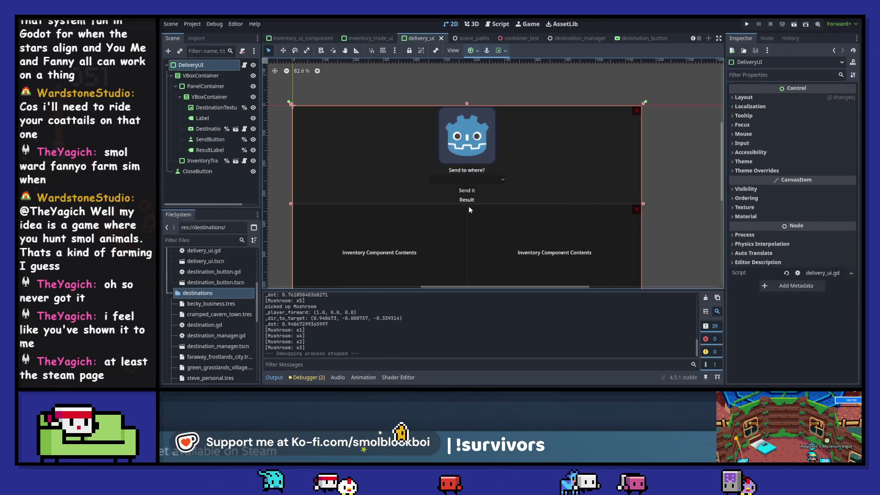
Step: Inspect DestinationTexture's Tooltip Text property, then return to the delivery_ui.gd script
click(485, 149)
scroll(775, 231, down, 2)
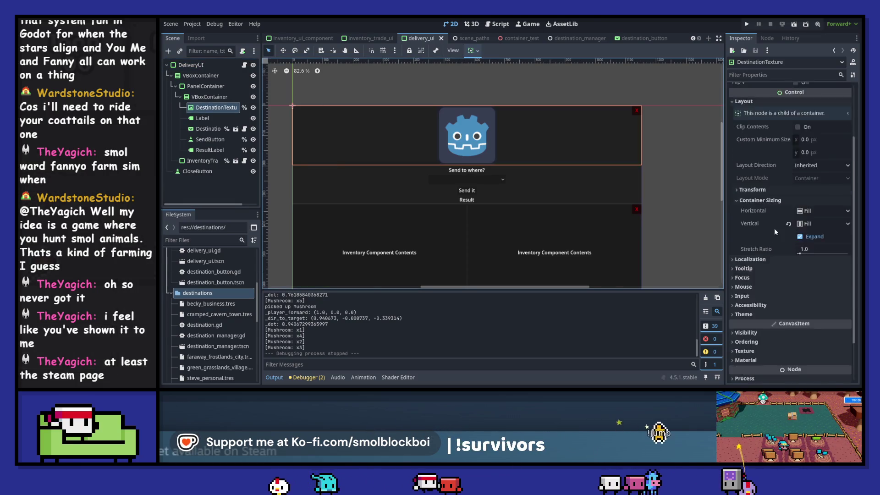
scroll(776, 232, down, 2)
click(774, 232)
click(766, 253)
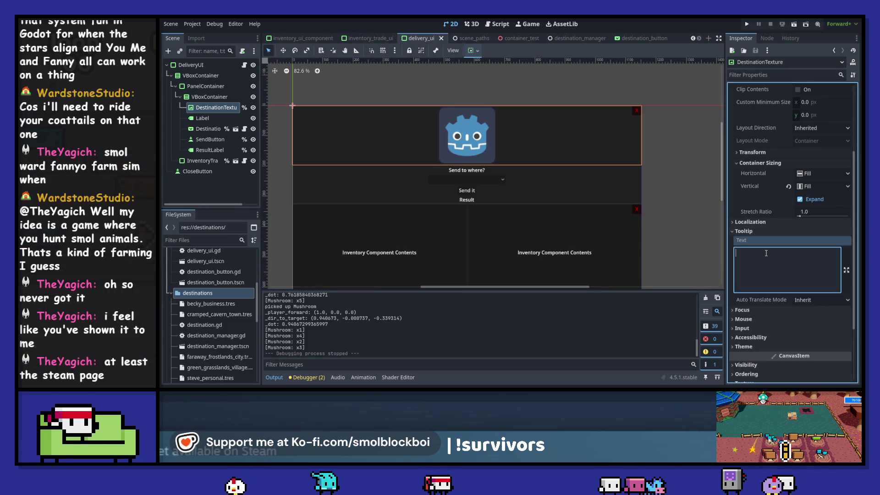
key(ctrl+F3)
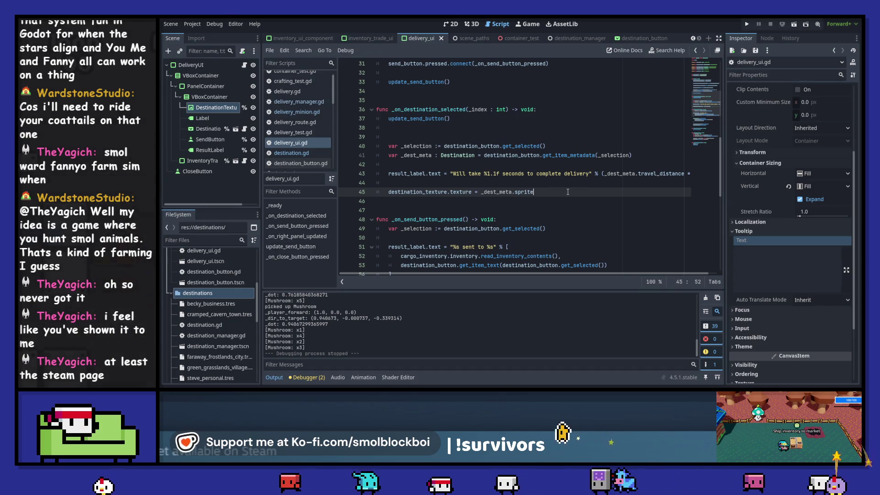
Step: Add 'destination_texture.tooltip_text = _dest_meta.name' to _on_destination_selected and run the project
key(Return)
text(dest)
key(Return)
text(.)
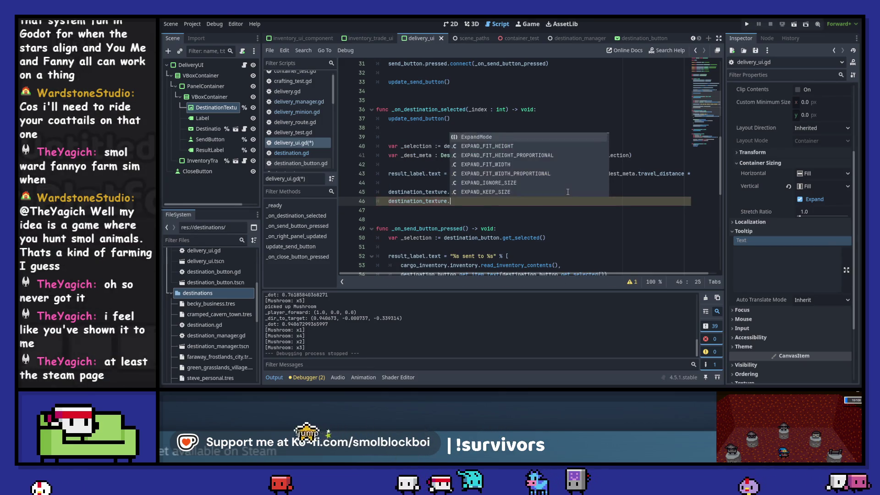
text(tool)
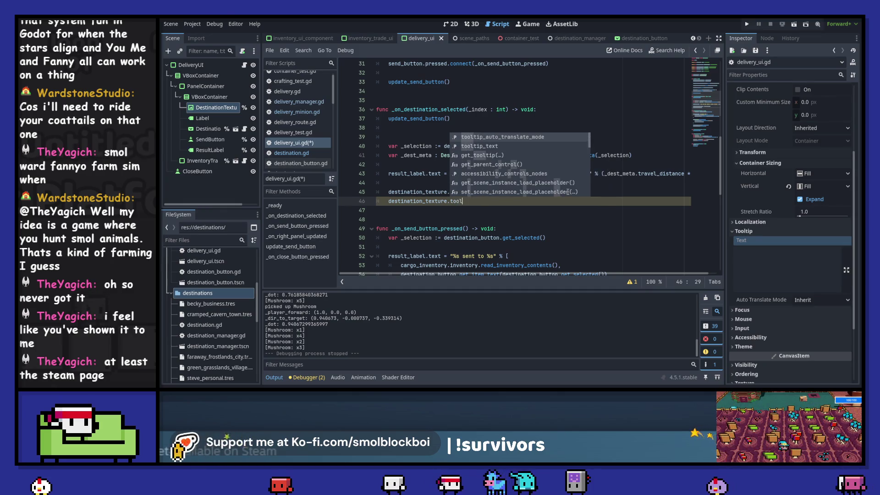
text(tip_text ")
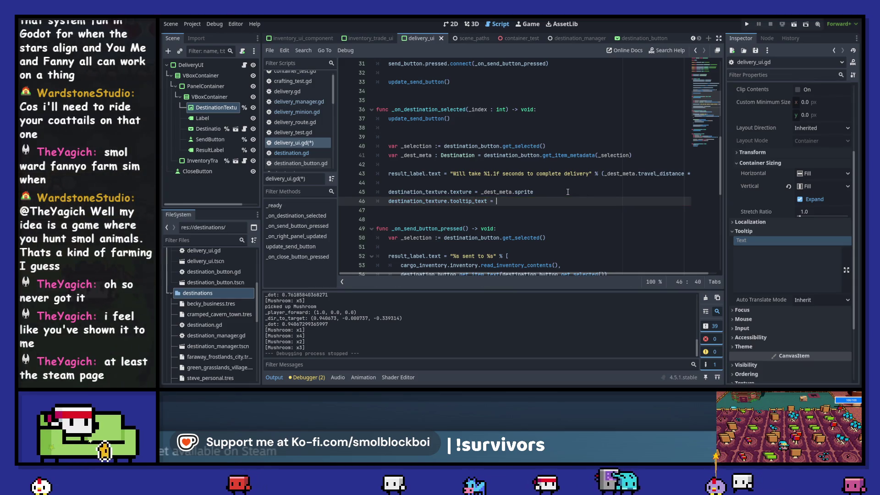
text( t)
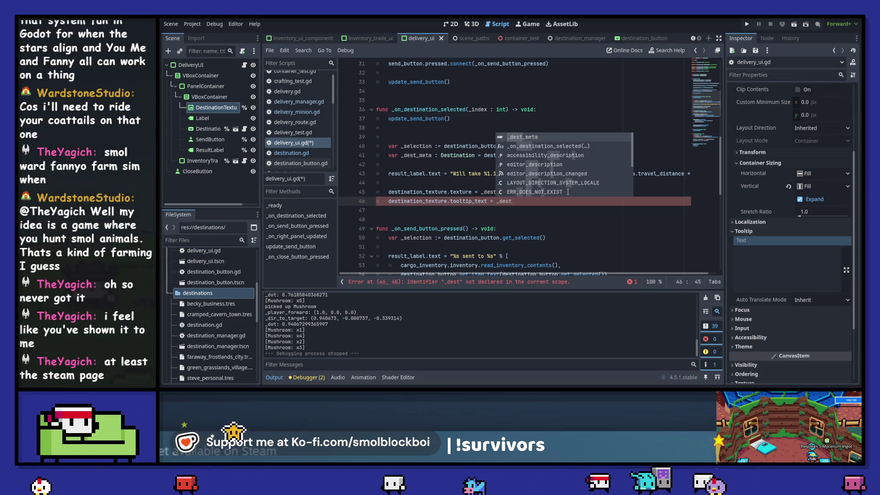
text(_meta.name)
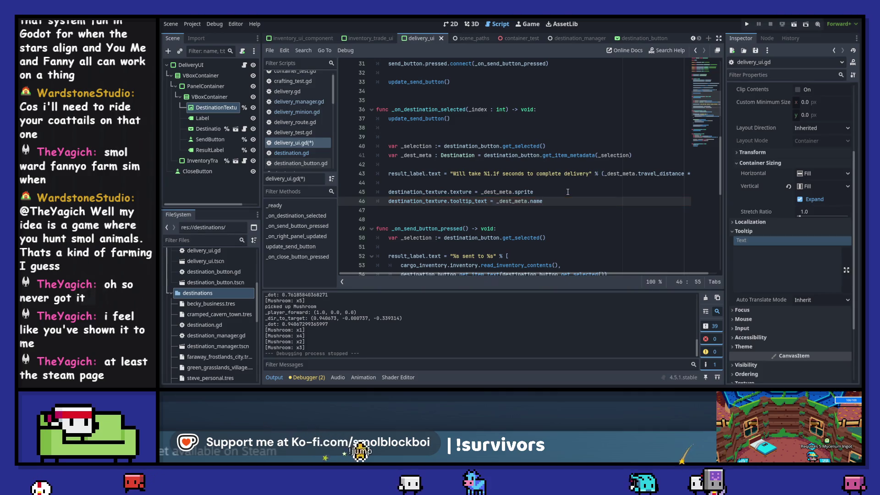
key(F5)
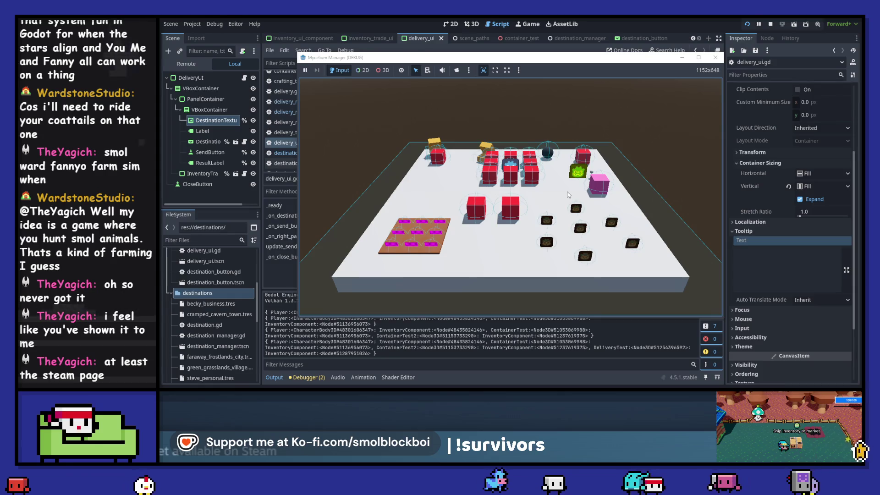
Step: Walk the player around collecting mushrooms and open the delivery window at the delivery block
key(d)
key(e)
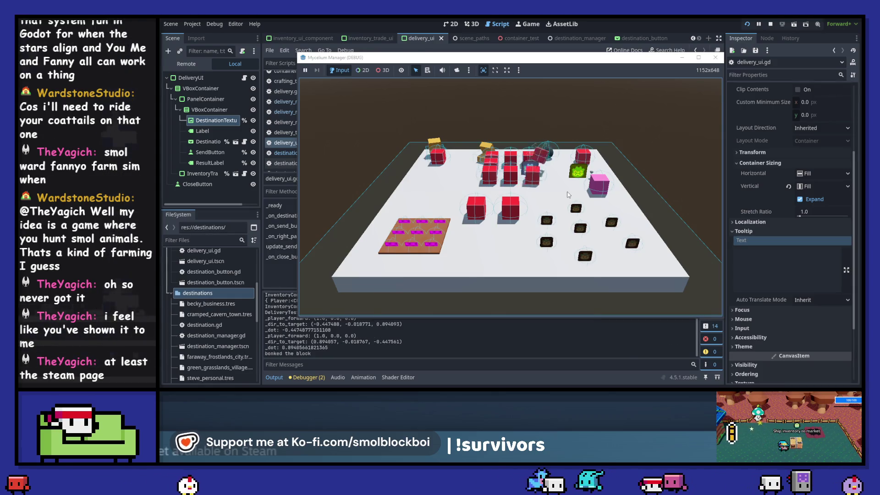
key(s)
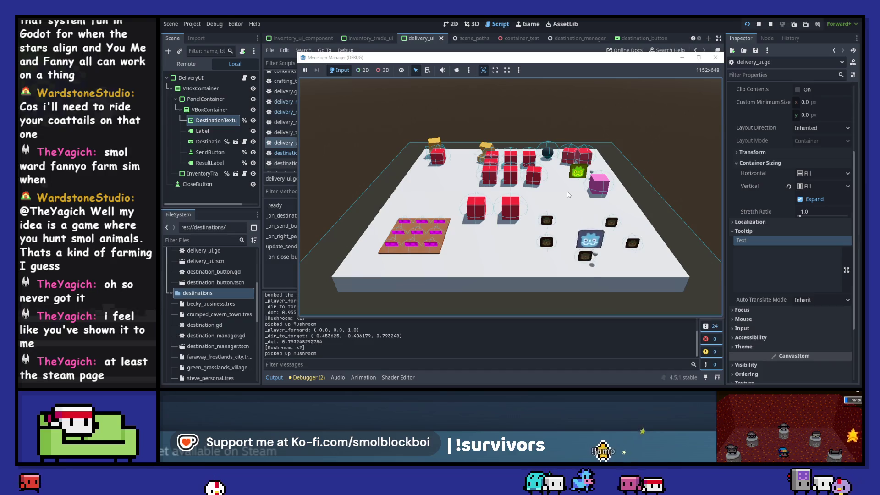
key(a)
key(w)
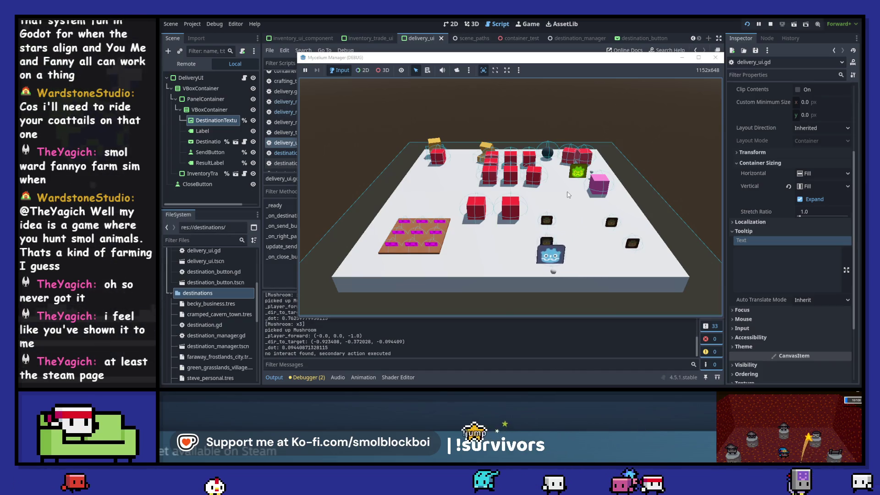
key(e)
key(w)
key(d)
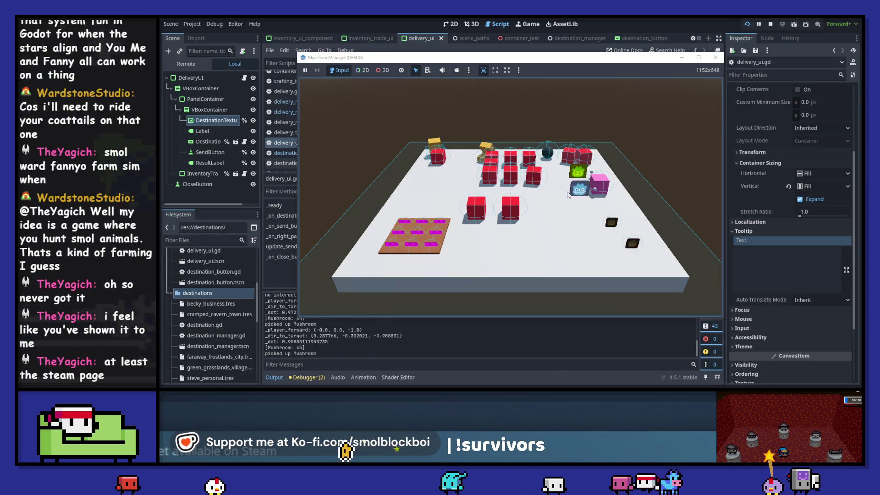
key(e)
Step: Choose Faraway Frostlands City, move three mushrooms, switch to Volatile Volcano Village, then stop the game
click(510, 168)
click(508, 209)
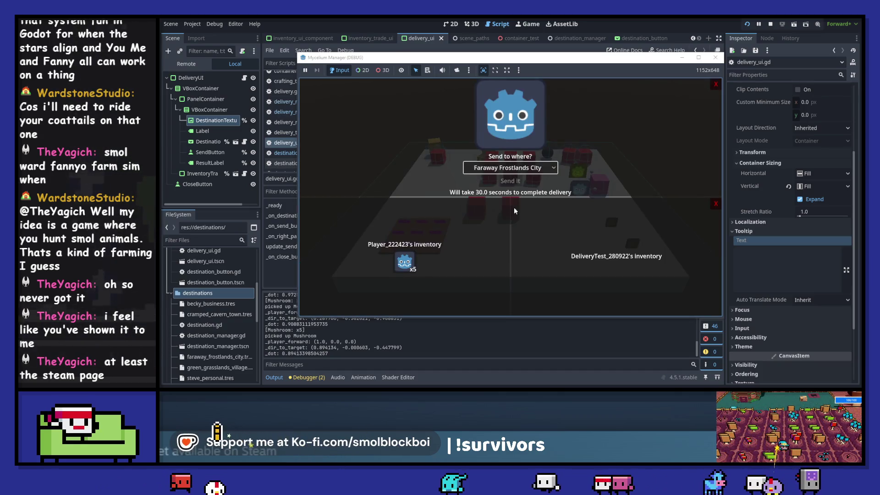
drag(394, 266, 617, 261)
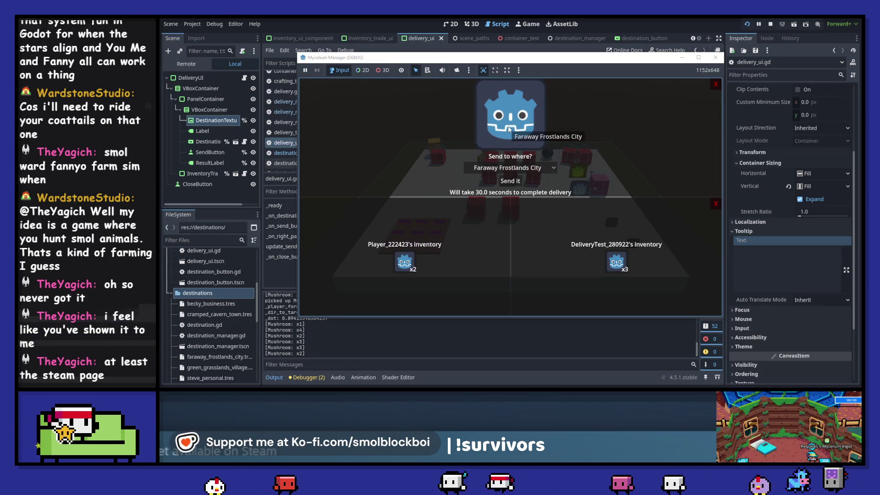
click(491, 169)
click(506, 239)
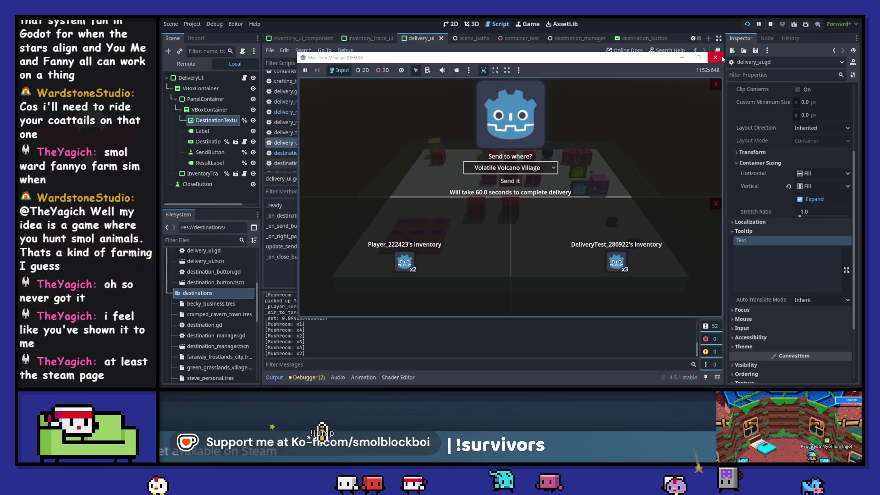
key(F8)
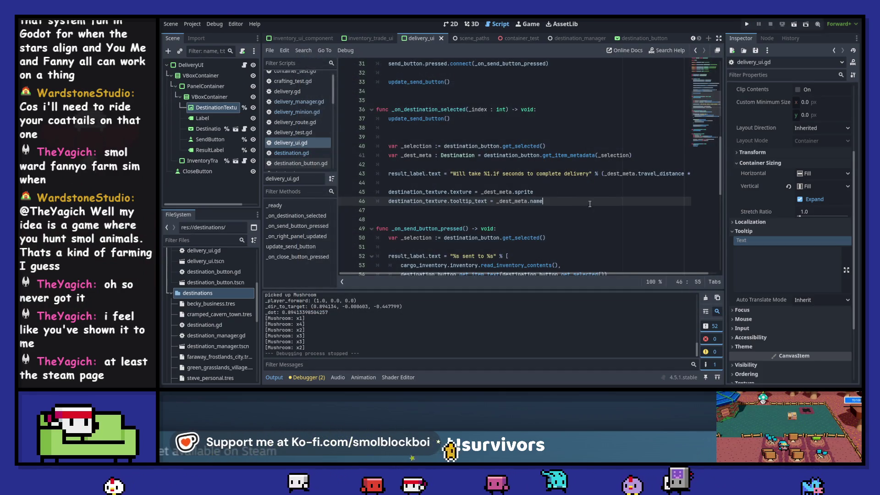
Step: Clear the output log from the 2D view of the delivery UI
click(451, 24)
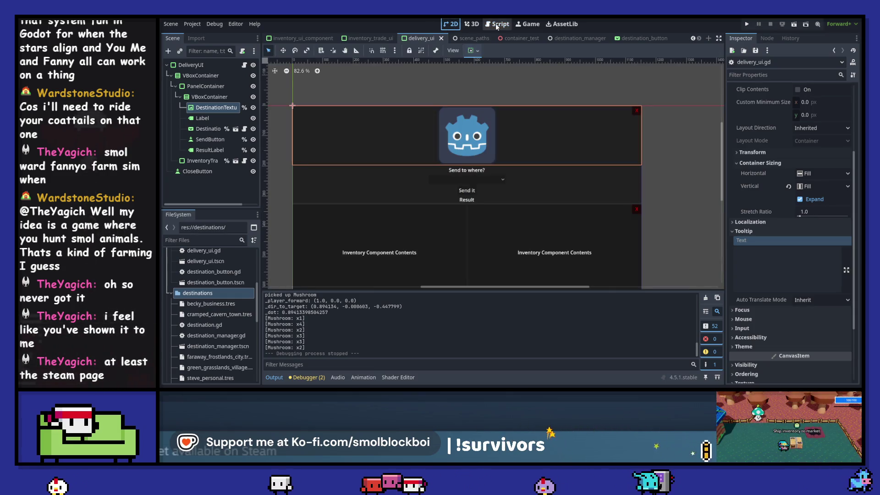
click(708, 297)
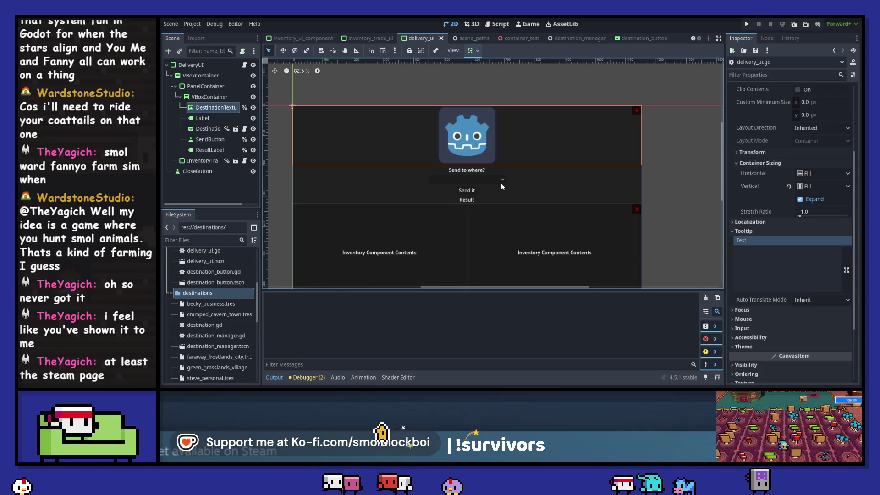
scroll(501, 183, down, 1)
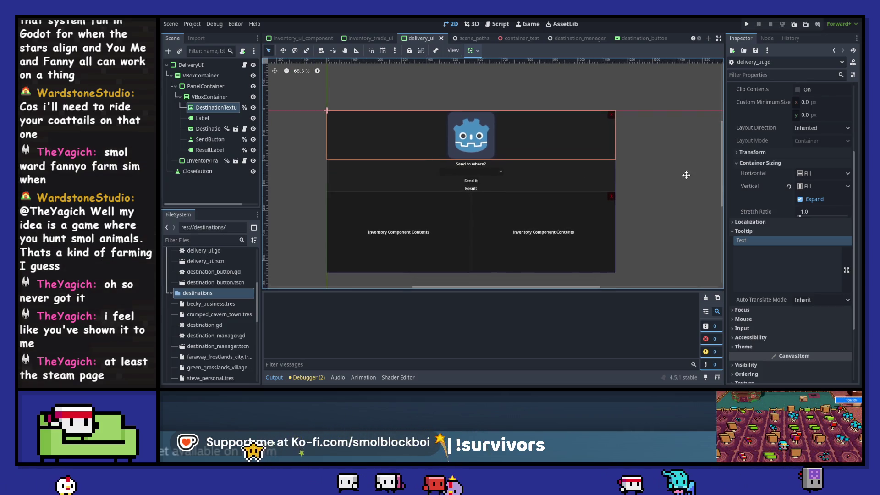
scroll(665, 186, up, 1)
drag(644, 177, 659, 161)
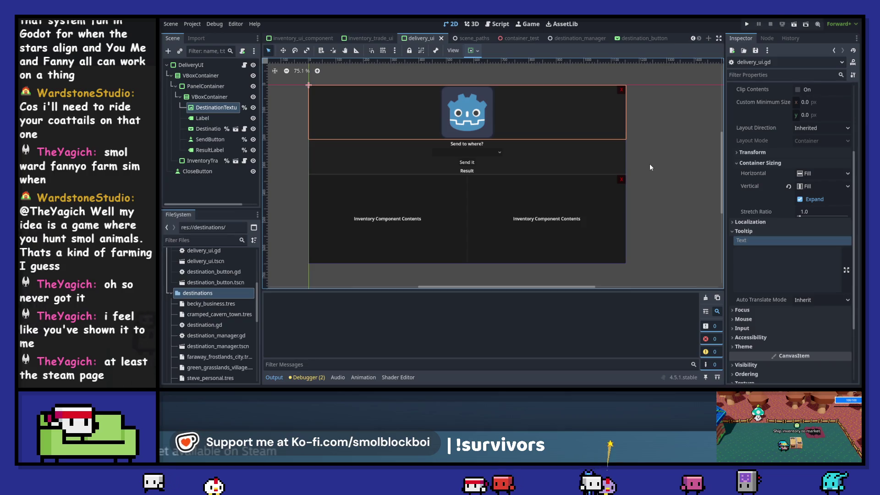
Step: Open delivery_minion.gd in the script editor at its top
click(498, 25)
click(297, 112)
scroll(486, 169, up, 5)
scroll(486, 169, up, 2)
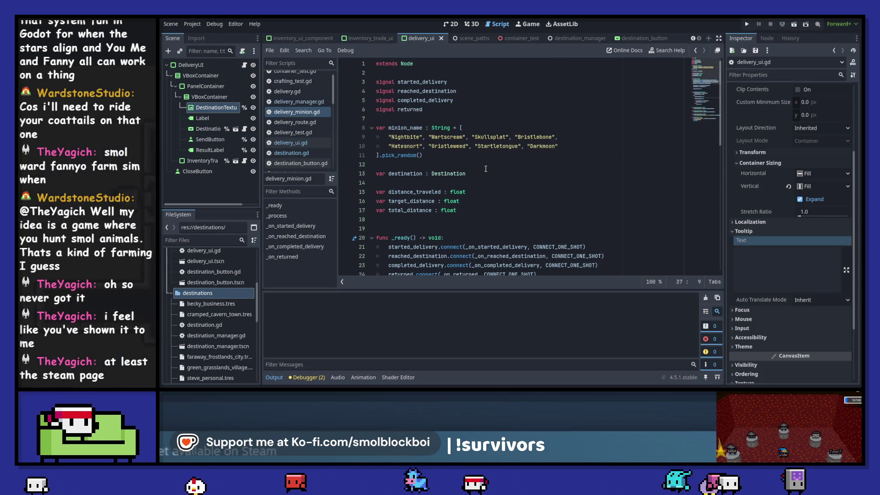
Step: Look over delivery_minion.gd, then run the project again
scroll(485, 169, down, 4)
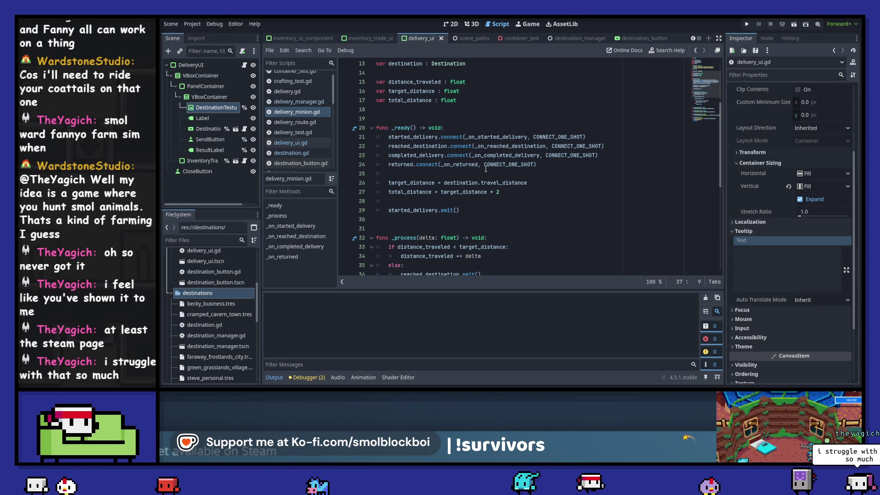
scroll(486, 168, down, 2)
scroll(485, 169, down, 4)
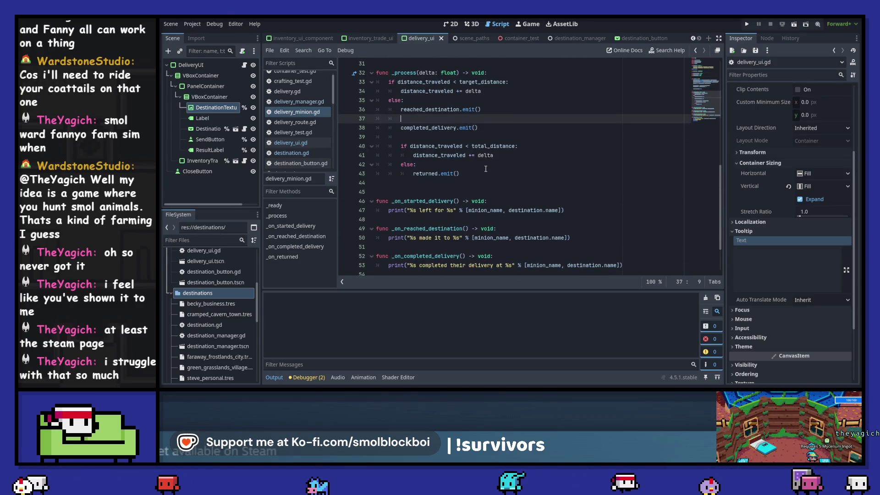
key(F5)
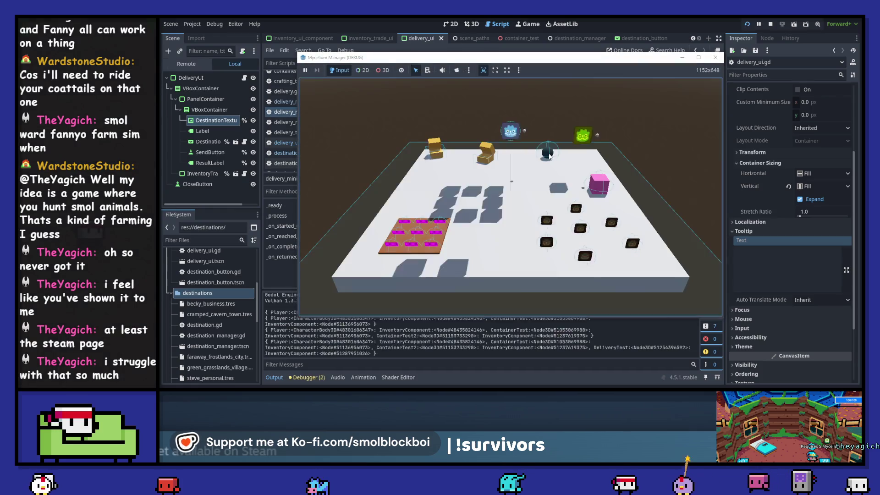
Step: Walk the player around the board collecting mushrooms, then open the delivery window
key(s)
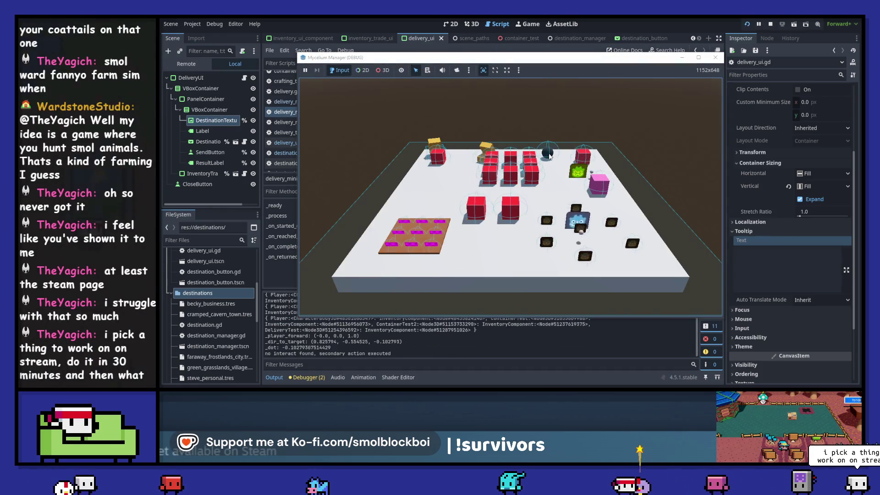
key(w)
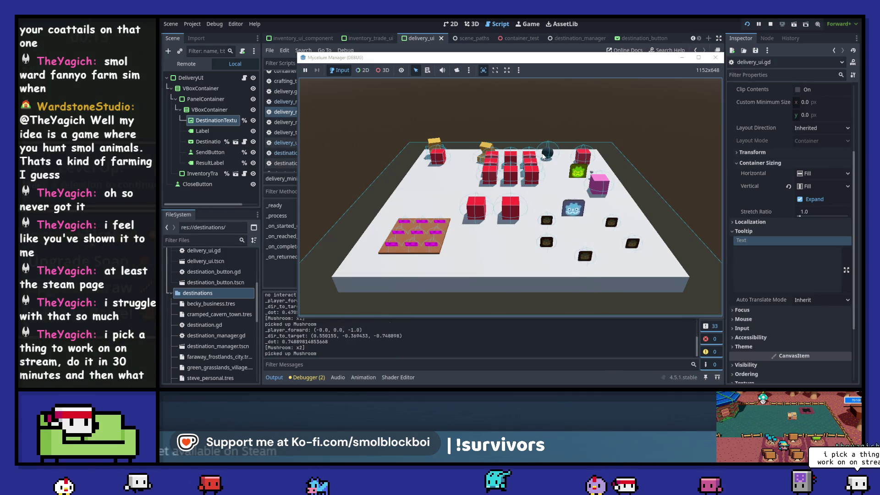
key(e)
Step: Choose Faraway Frostlands City as destination, load one mushroom, and send it off
click(495, 169)
click(508, 210)
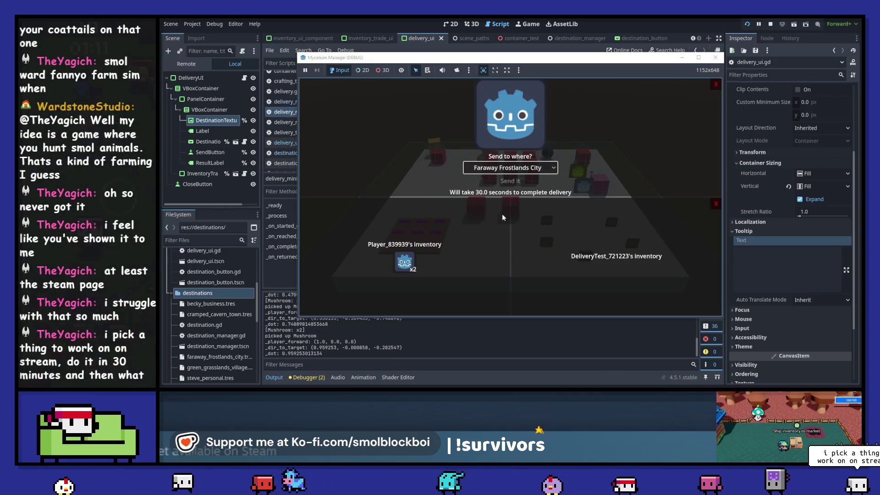
click(404, 262)
click(507, 182)
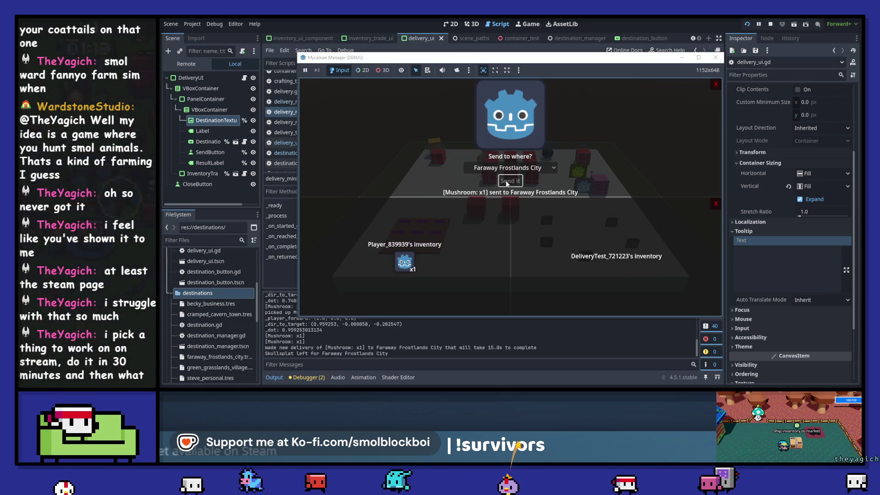